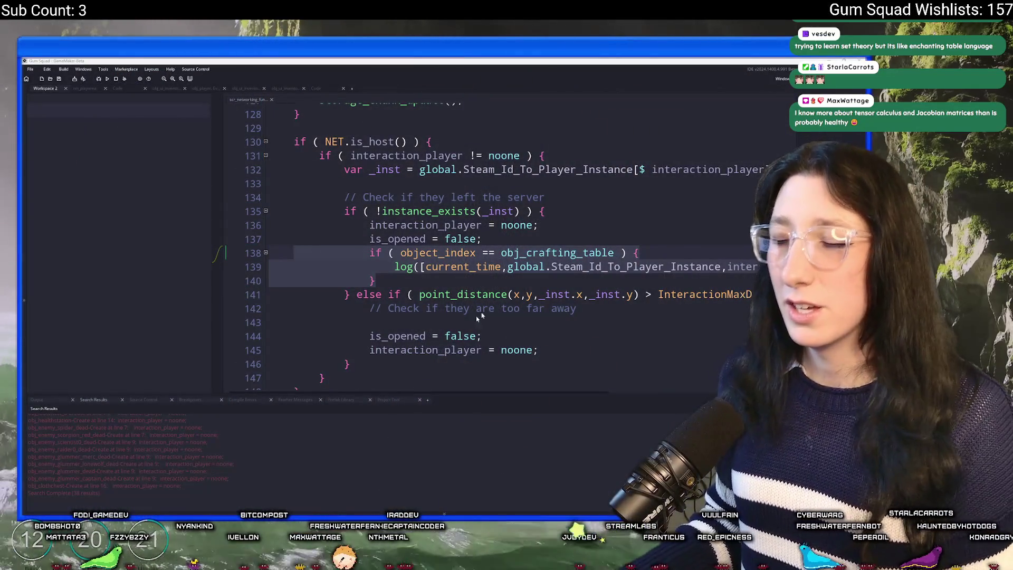
- Check interaction_player's uses in the networking script and open the crafting table's Create event
click(459, 334)
double_click(409, 225)
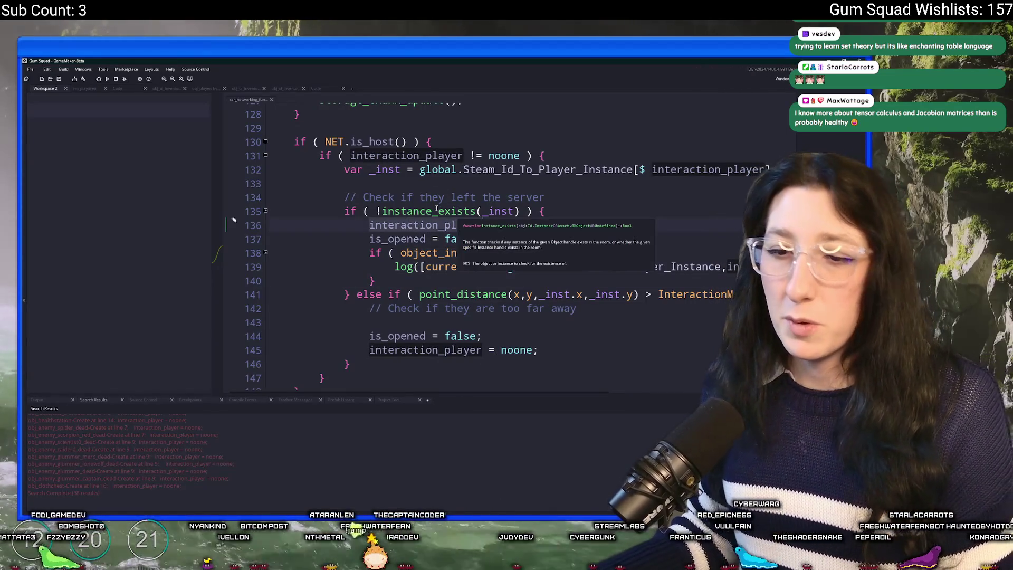
click(423, 188)
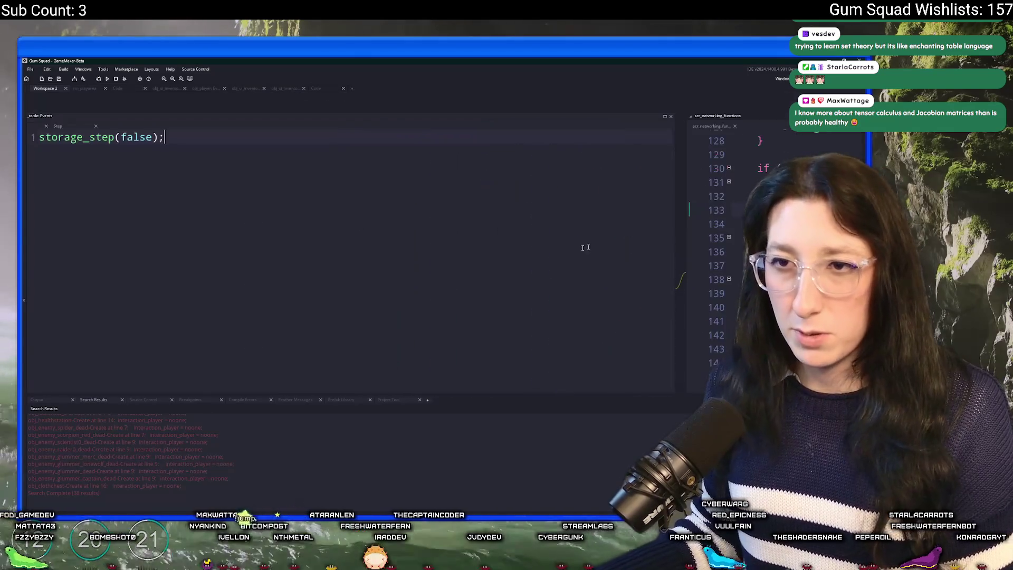
click(326, 133)
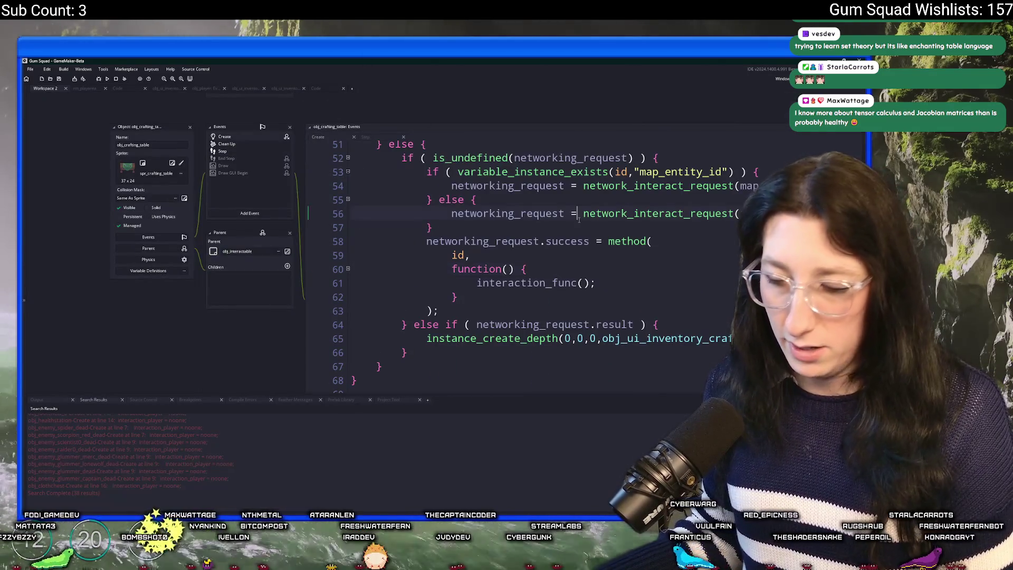
key(alt+Left)
- Scroll to the crafting table's host branch and start a new line after is_opened = true
click(315, 190)
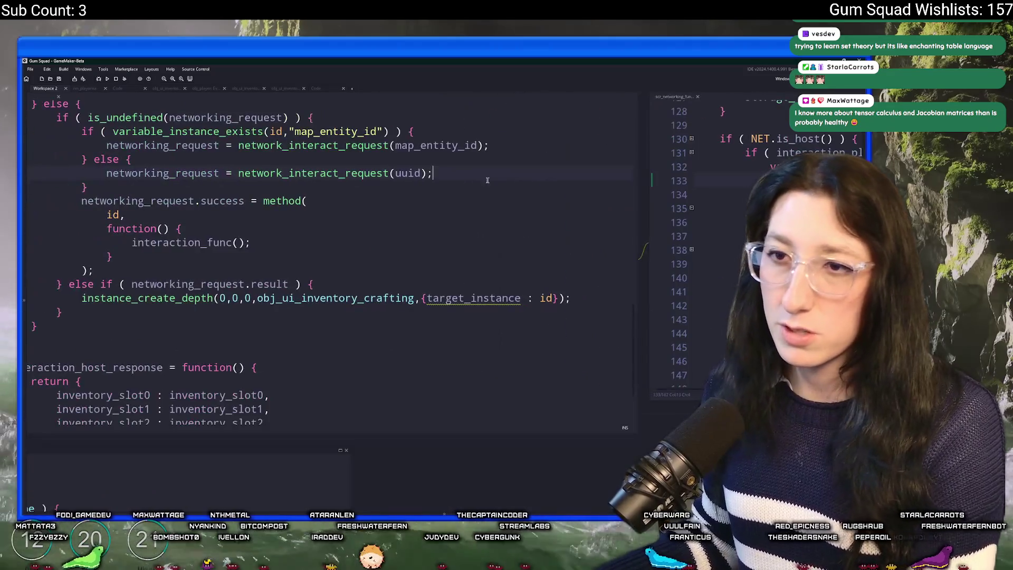
scroll(475, 158, up, 3)
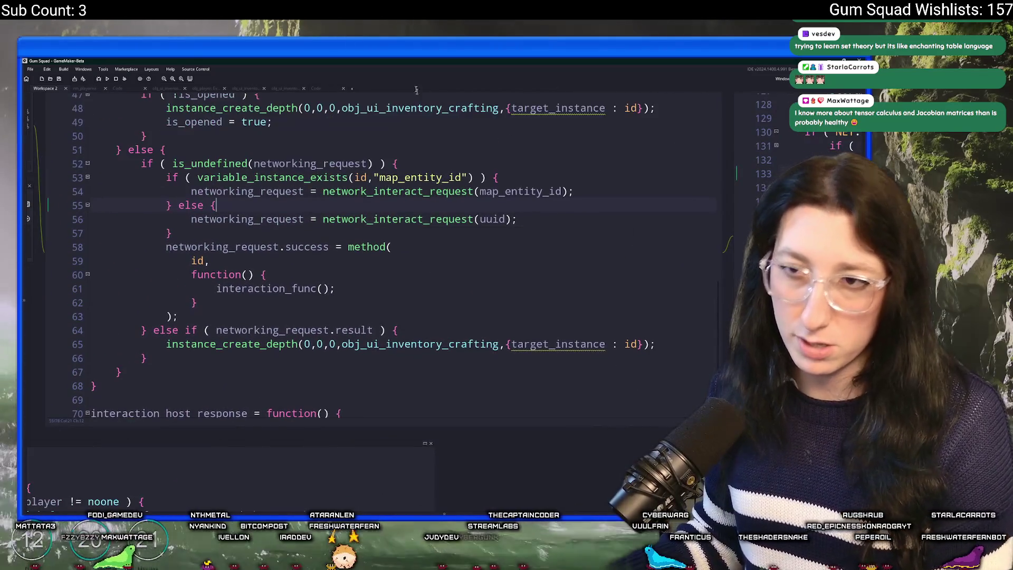
click(363, 180)
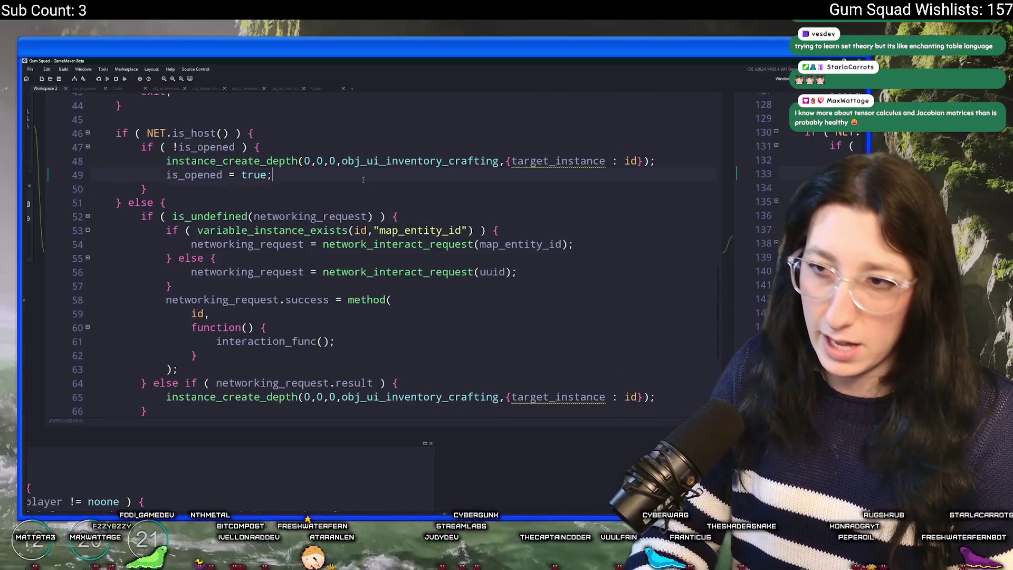
key(Return)
key(BackSpace)
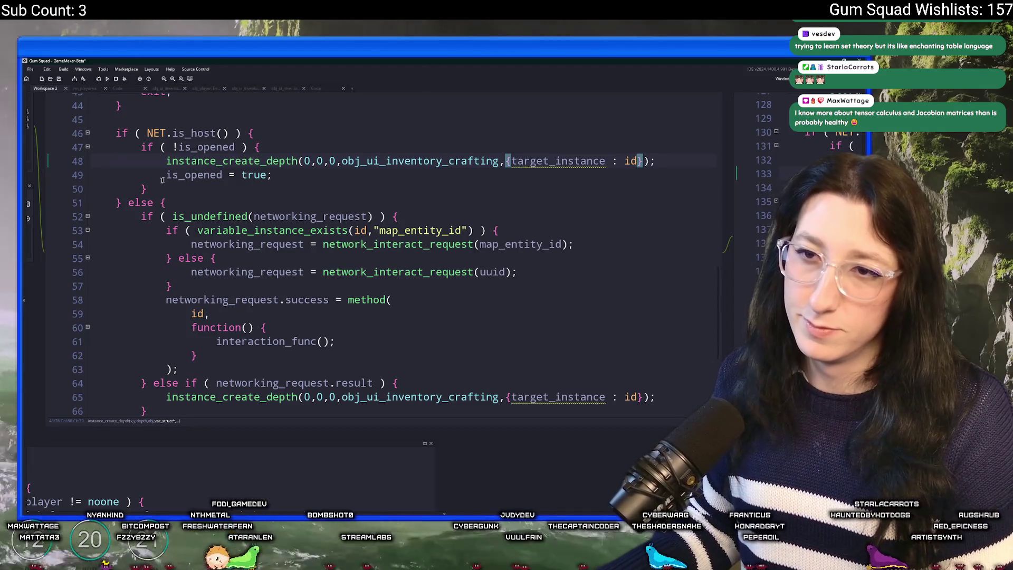
scroll(165, 183, up, 2)
drag(165, 183, 417, 238)
key(Return)
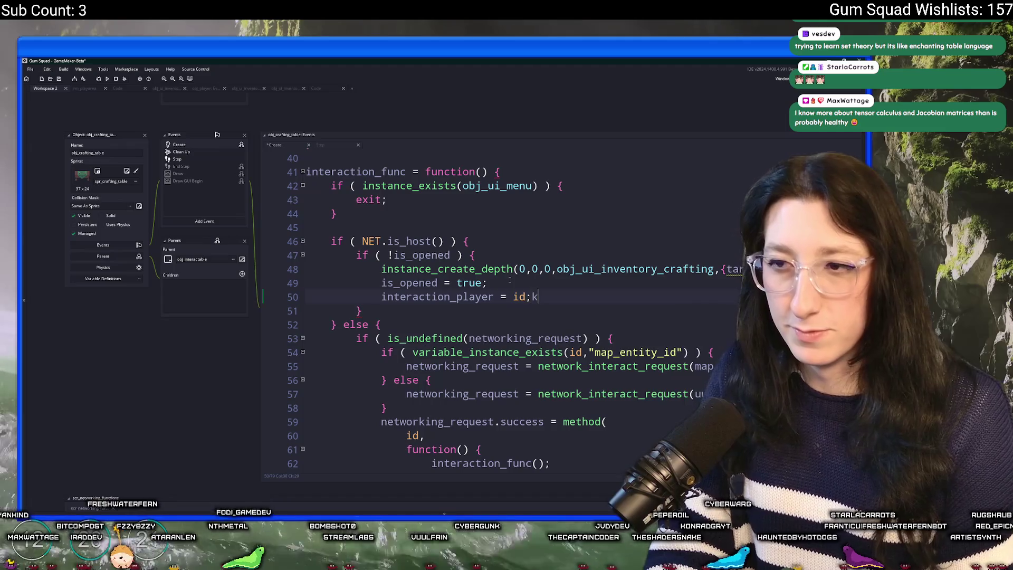
- Add 'interaction_player = global.Player_Instance;' on line 50 with autocomplete, then check interaction_func
key(BackSpace)
key(BackSpace)
key(BackSpace)
text(obal.Play)
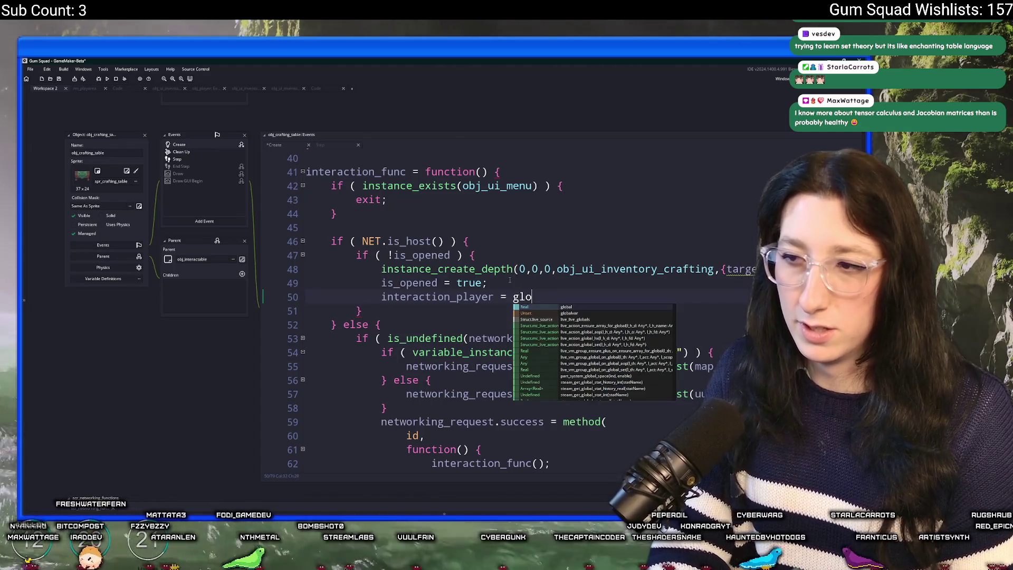
key(Return)
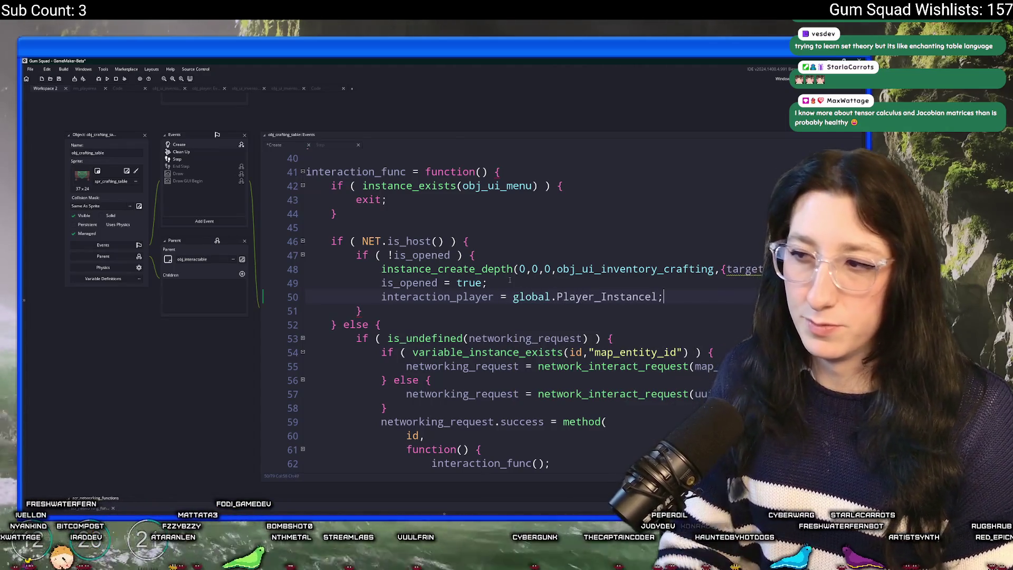
click(602, 352)
scroll(602, 352, down, 3)
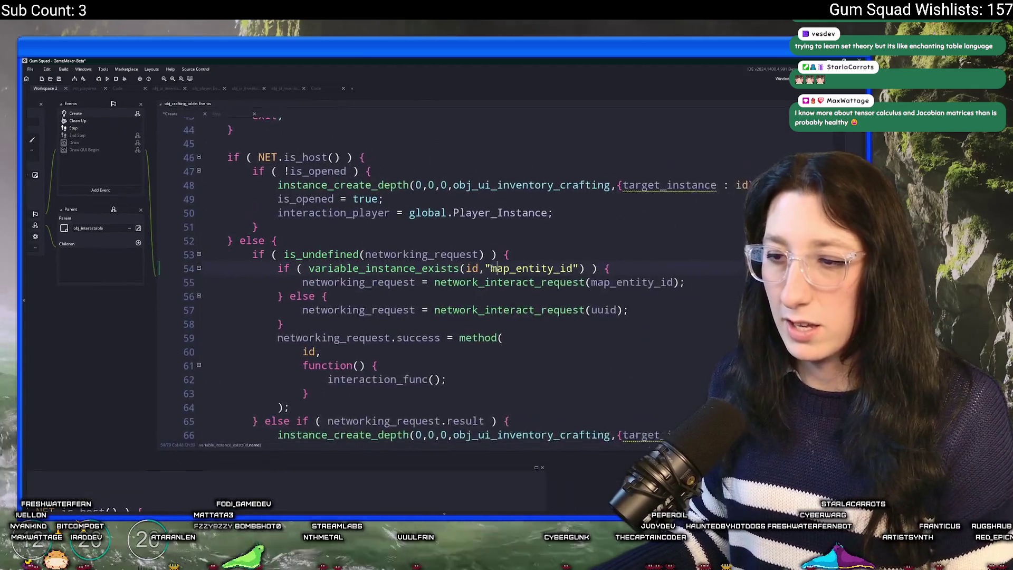
click(274, 259)
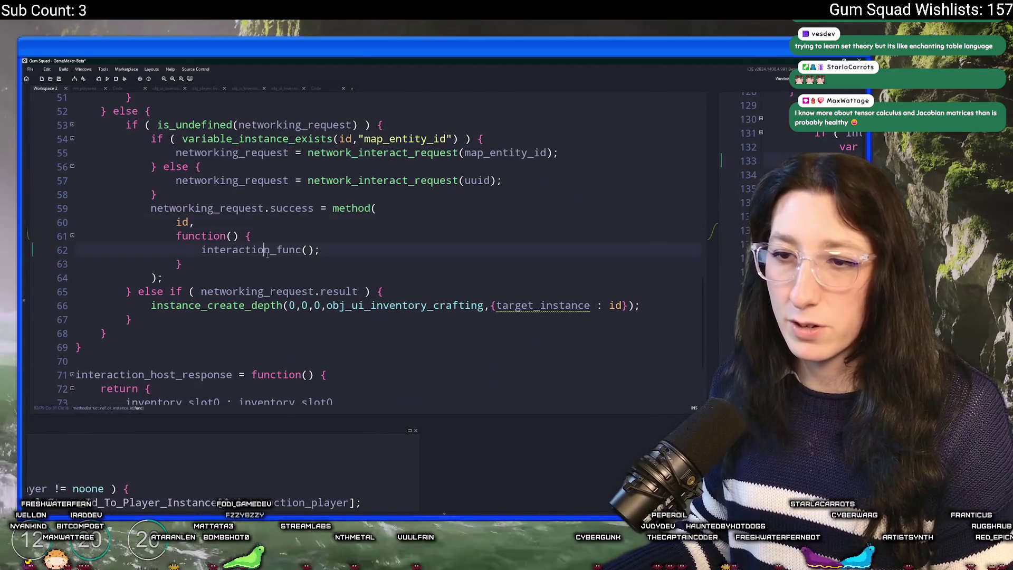
double_click(267, 252)
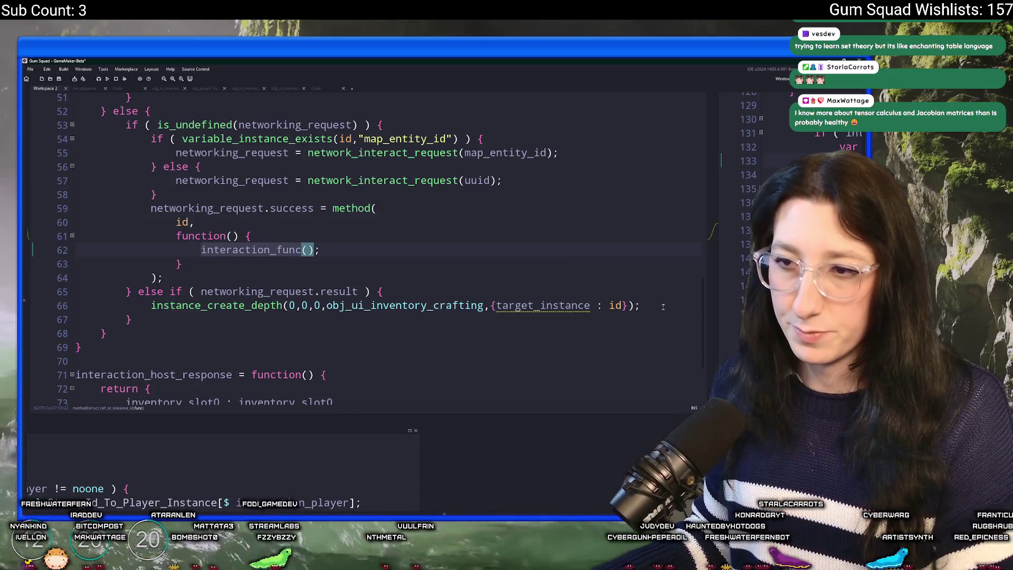
click(316, 88)
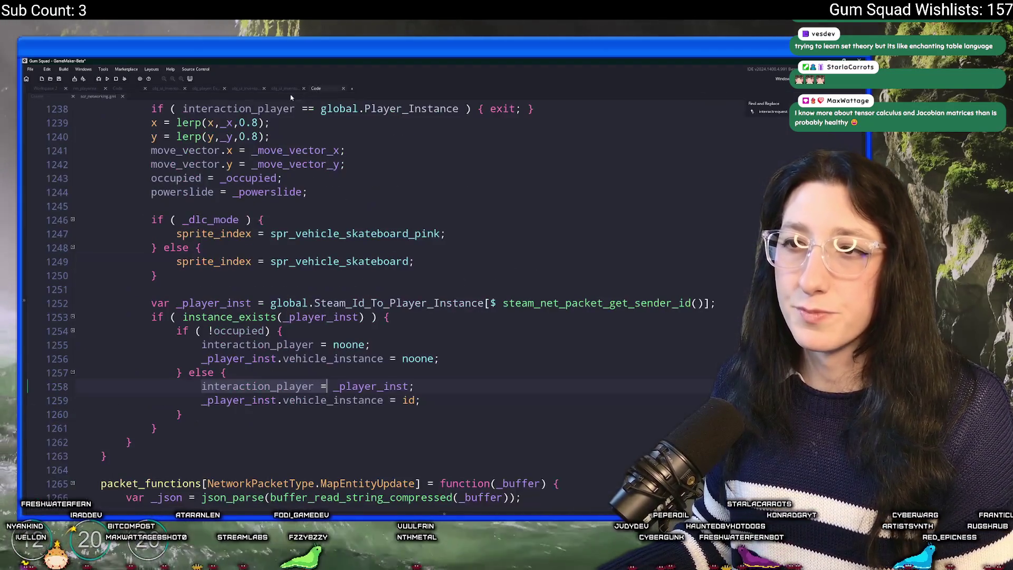
- Search scr_networking for InteractRequest and jump to its handler
scroll(242, 147, up, 10)
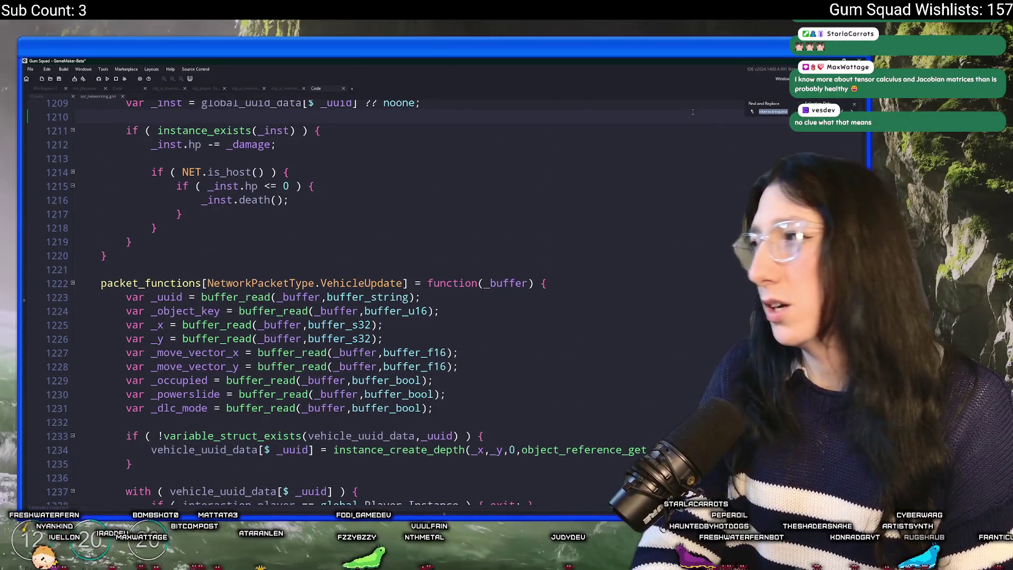
text(int)
text(t)
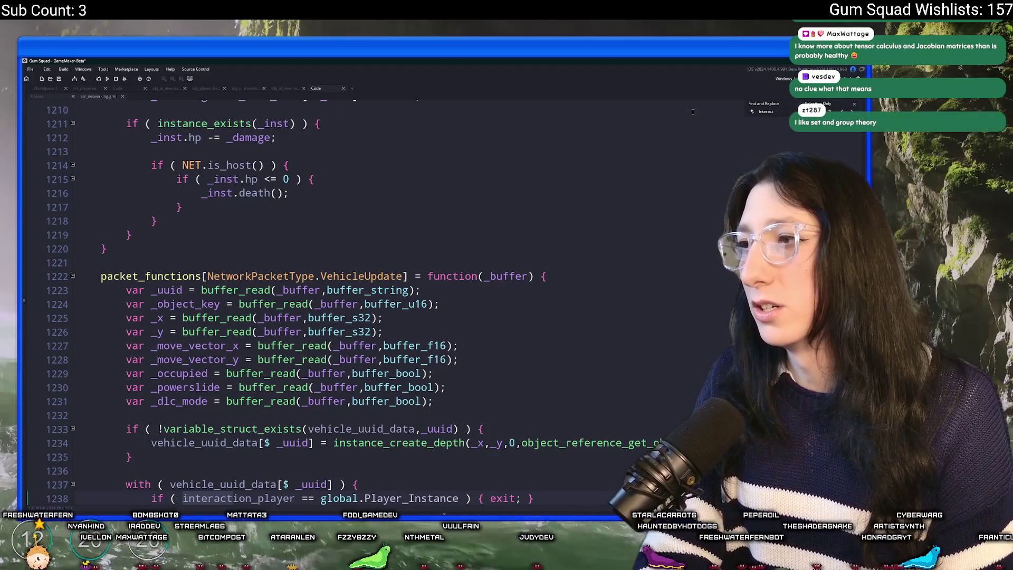
text(Request)
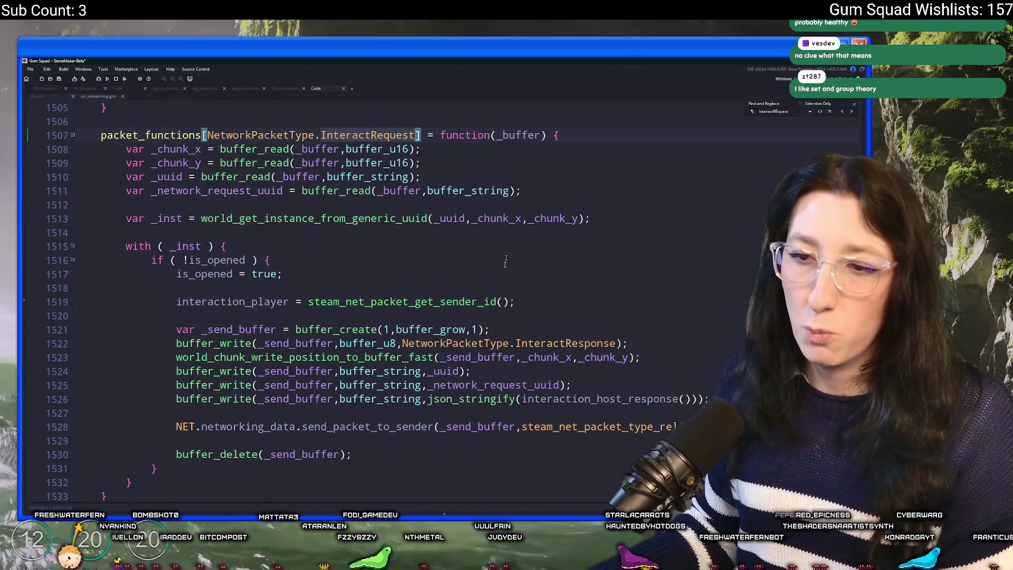
key(Return)
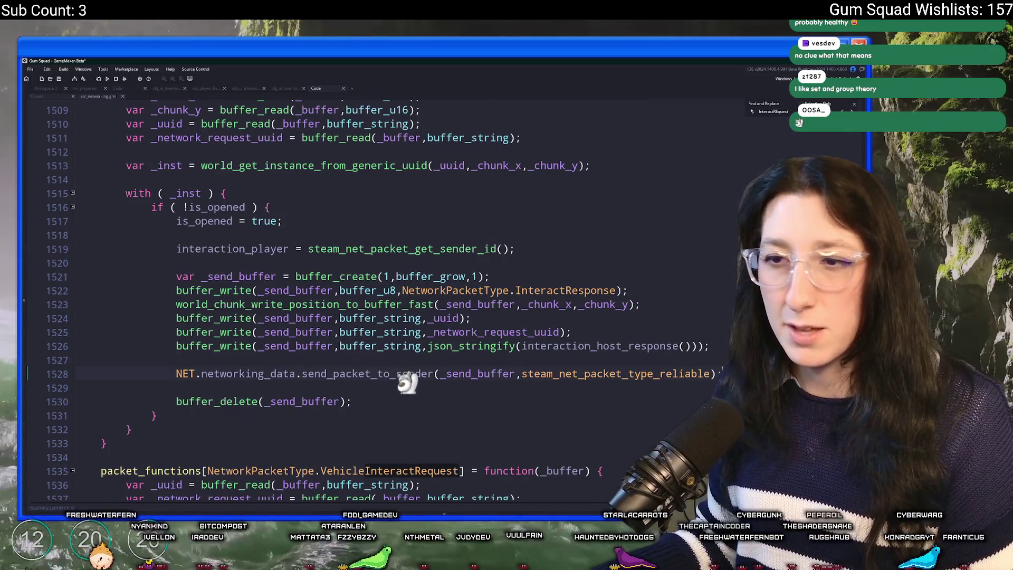
- Leave the InteractRequest handler unchanged and start a test build with F5
click(459, 224)
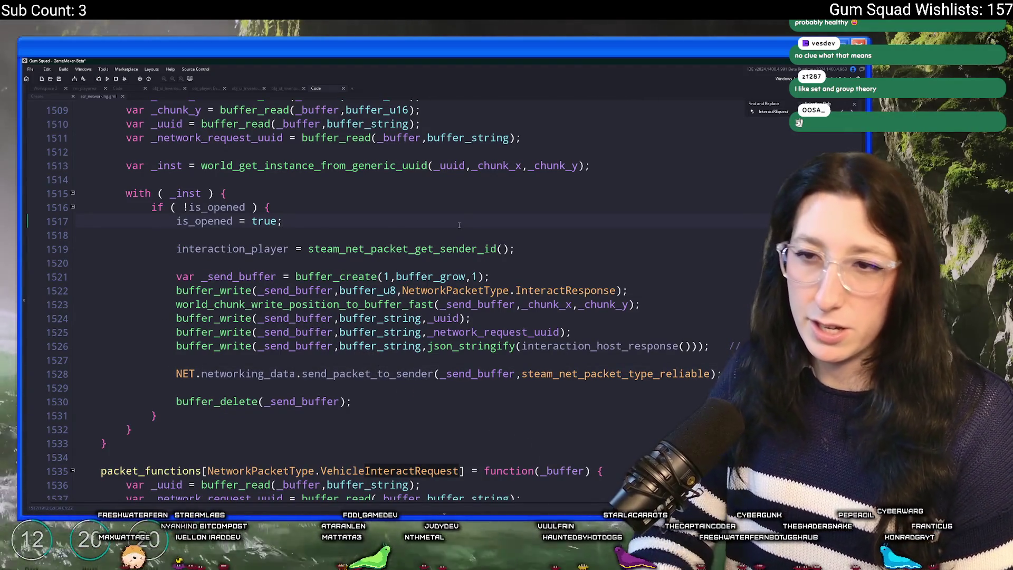
key(Return)
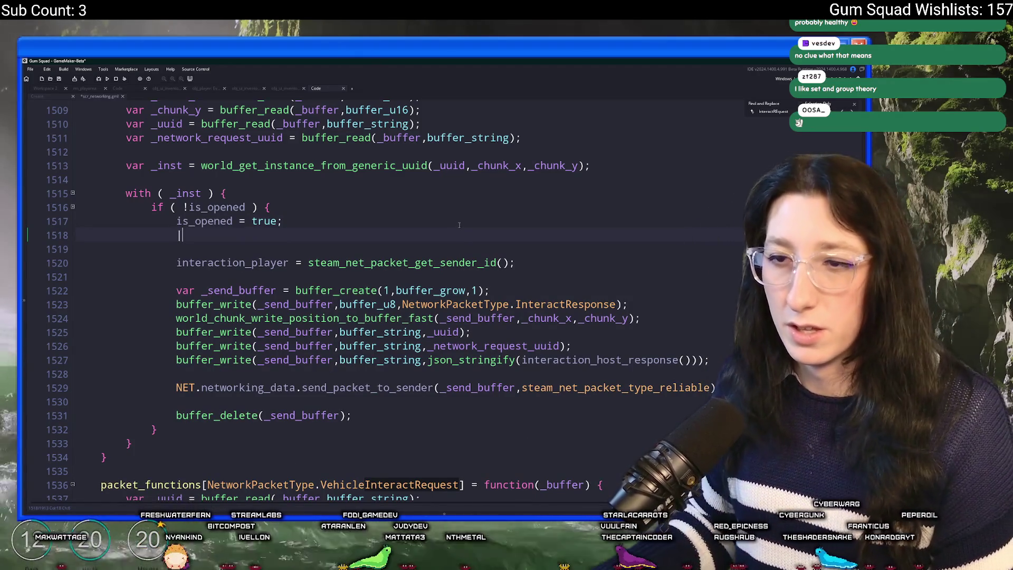
key(ctrl+z)
key(F5)
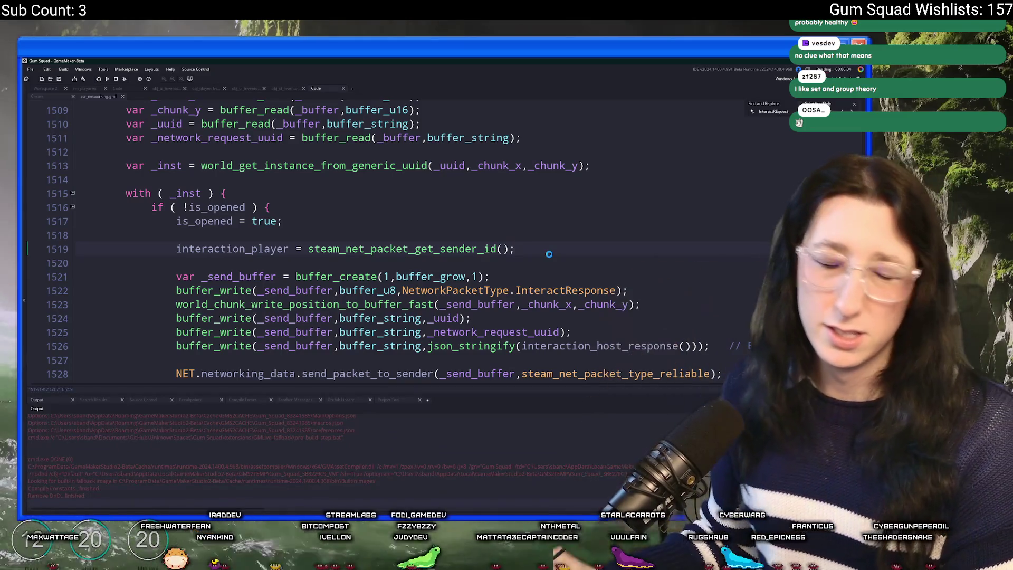
- Dismiss the search panel and create a new world in the running game
scroll(548, 254, down, 1)
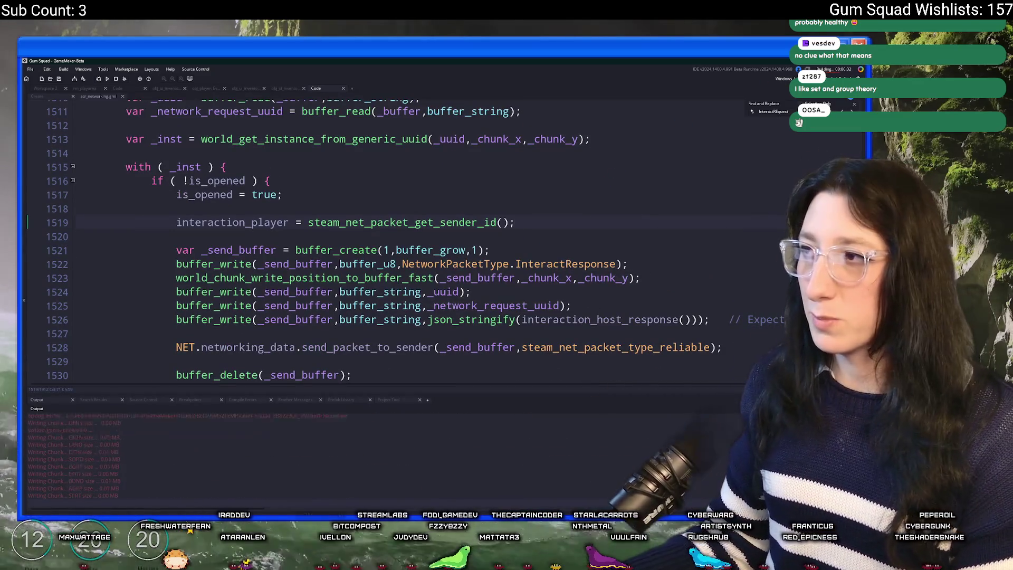
key(Escape)
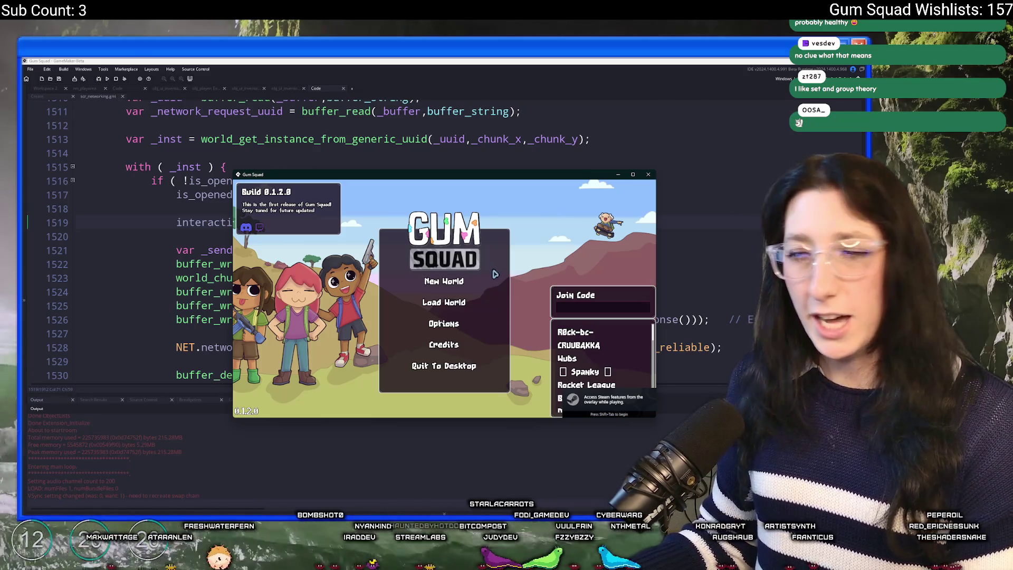
click(465, 279)
click(443, 351)
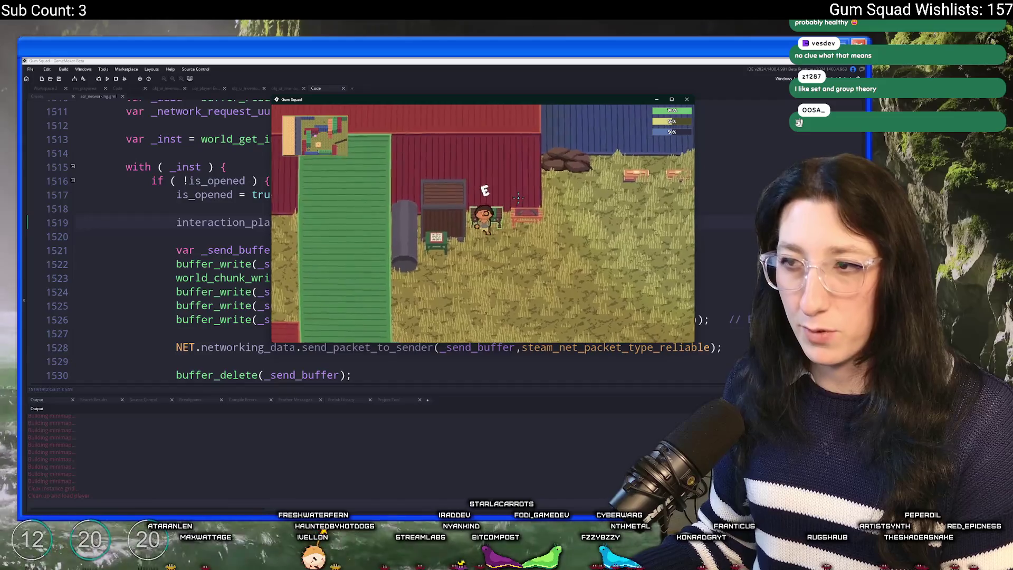
- Put the Cloth Backpack into a crafting slot, reopen the table, then close the game
click(499, 207)
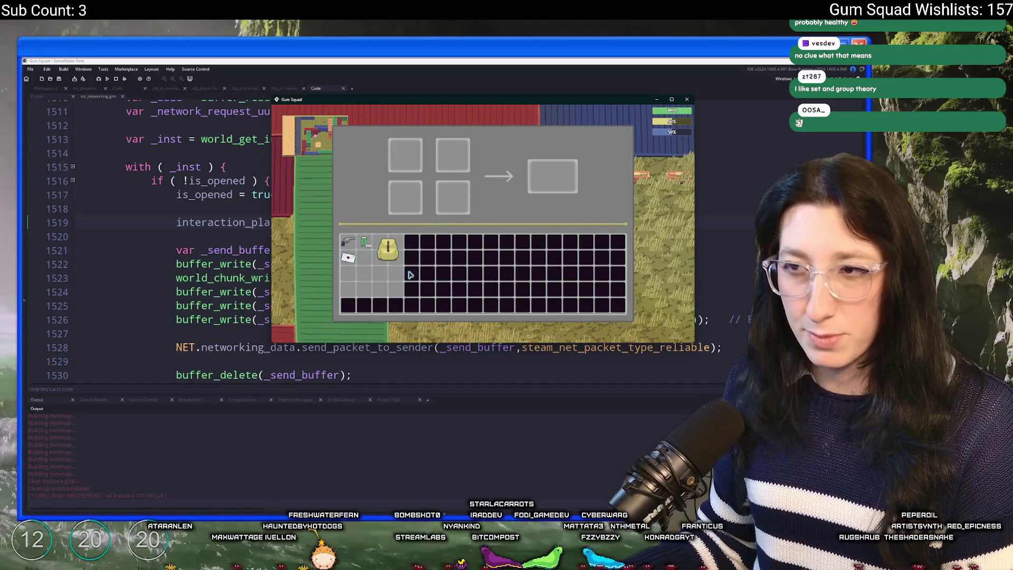
drag(387, 249, 405, 157)
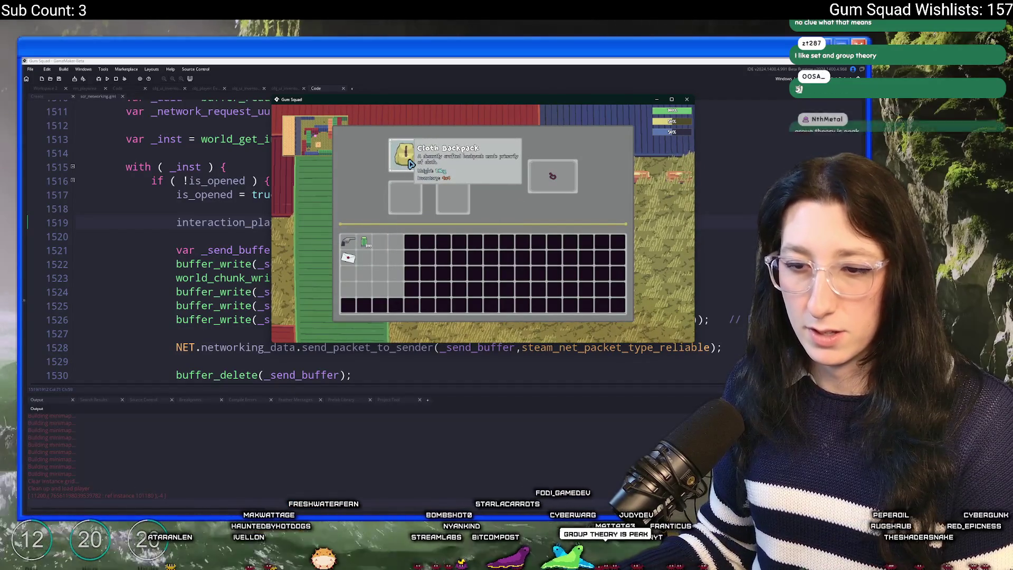
key(e)
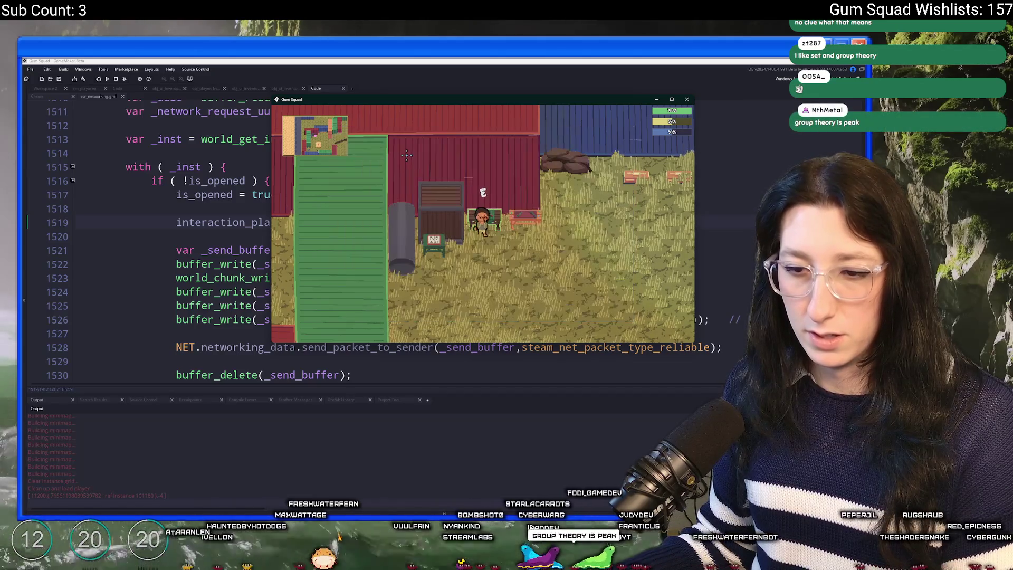
key(e)
key(e)
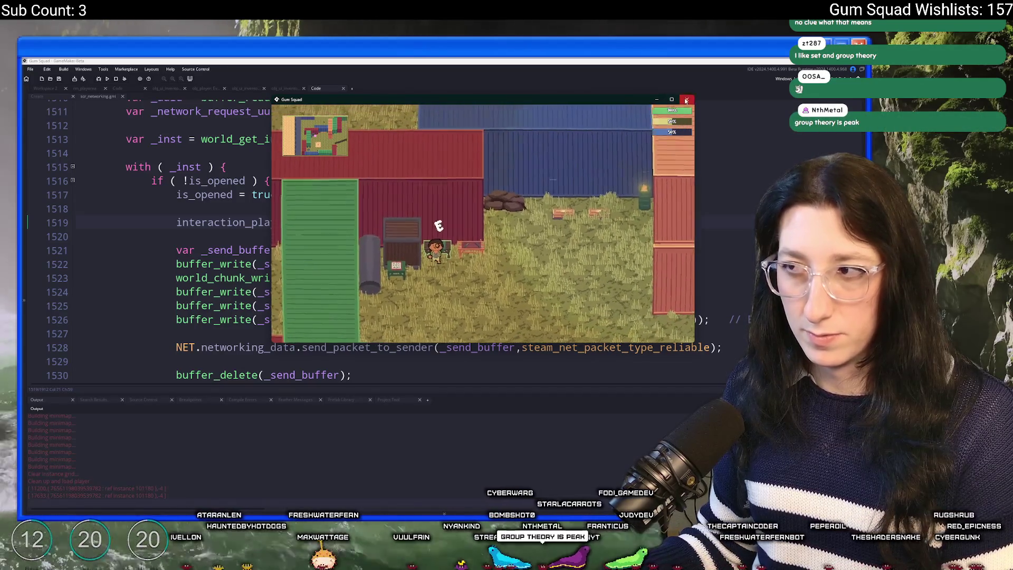
click(686, 99)
click(285, 89)
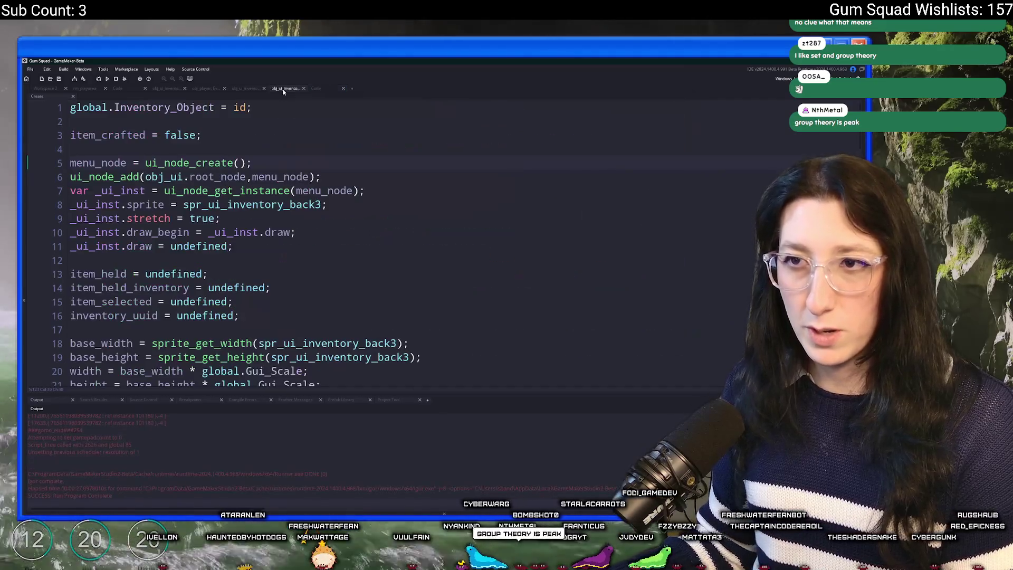
- Compare the inventory UI's Destroy sync code with the crafting table's Create event
click(252, 88)
click(316, 88)
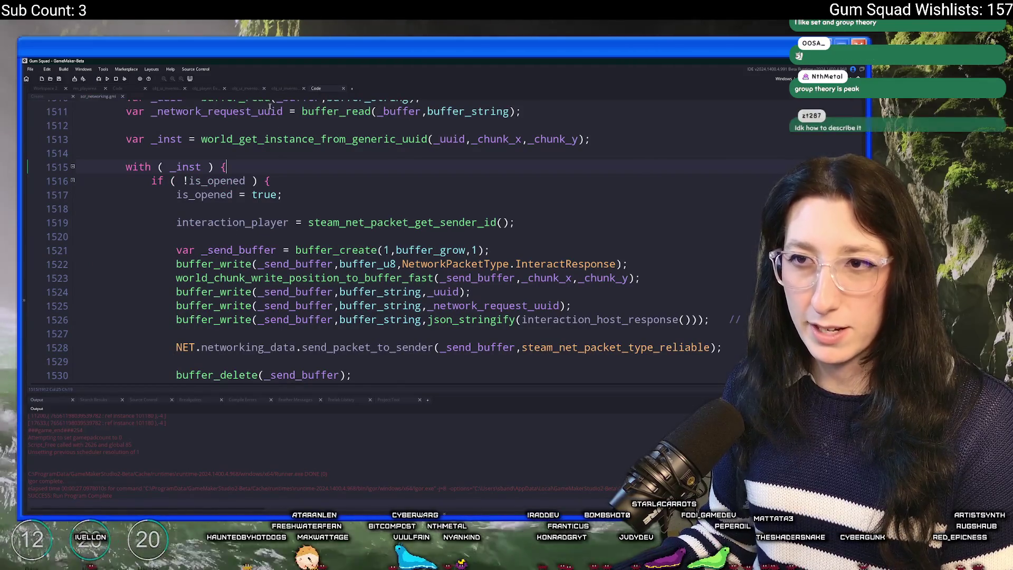
key(ctrl+Tab)
scroll(337, 248, down, 1)
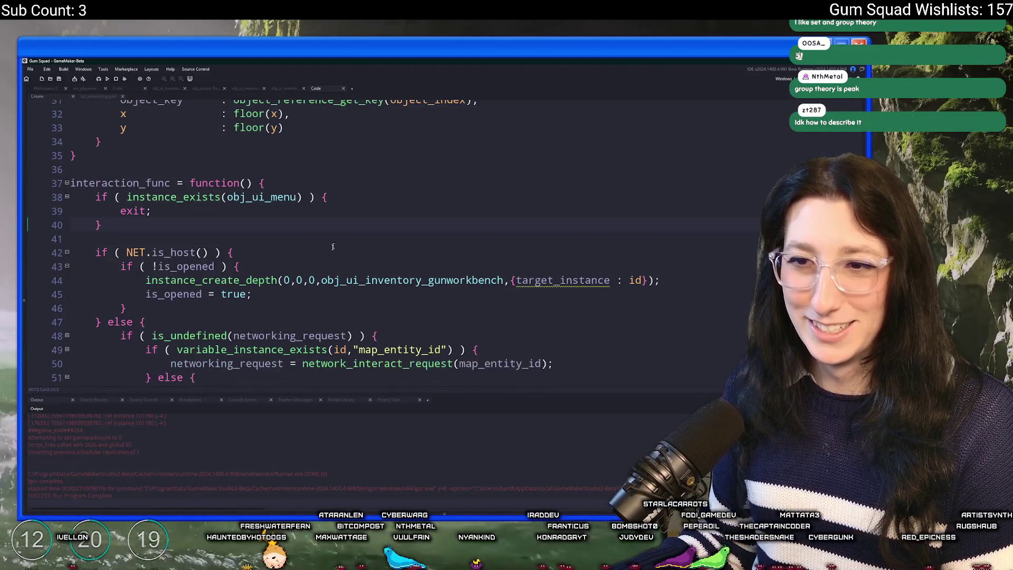
click(245, 88)
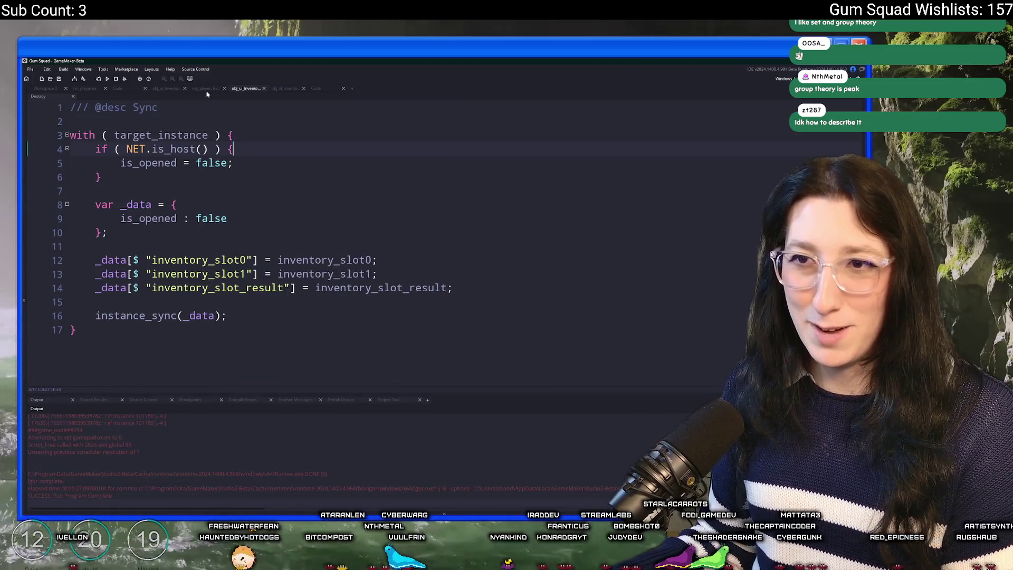
click(46, 88)
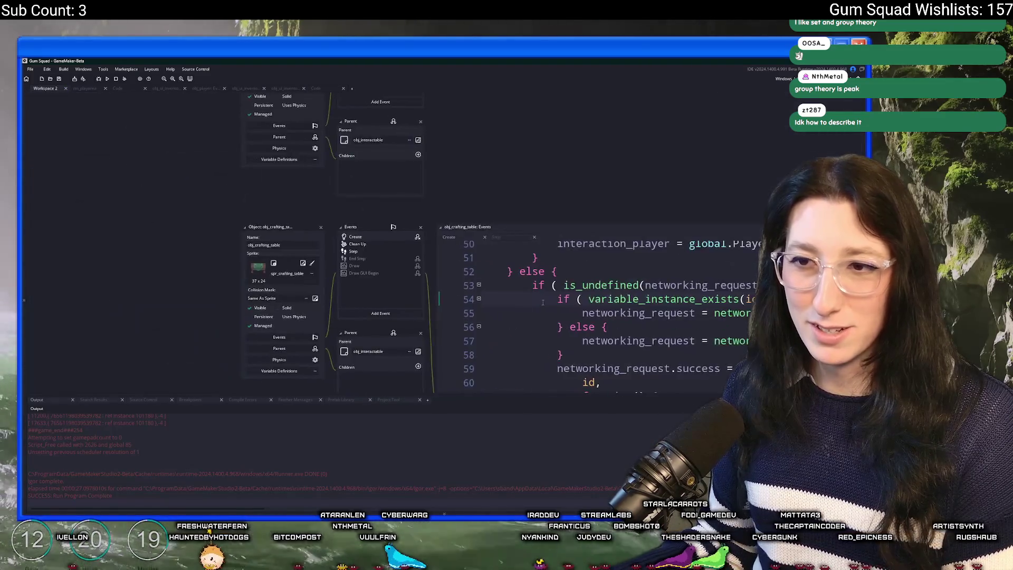
scroll(399, 280, up, 3)
- Open the crafting table's Step event and inspect the storage_step definition's interaction_player check
double_click(294, 260)
double_click(306, 273)
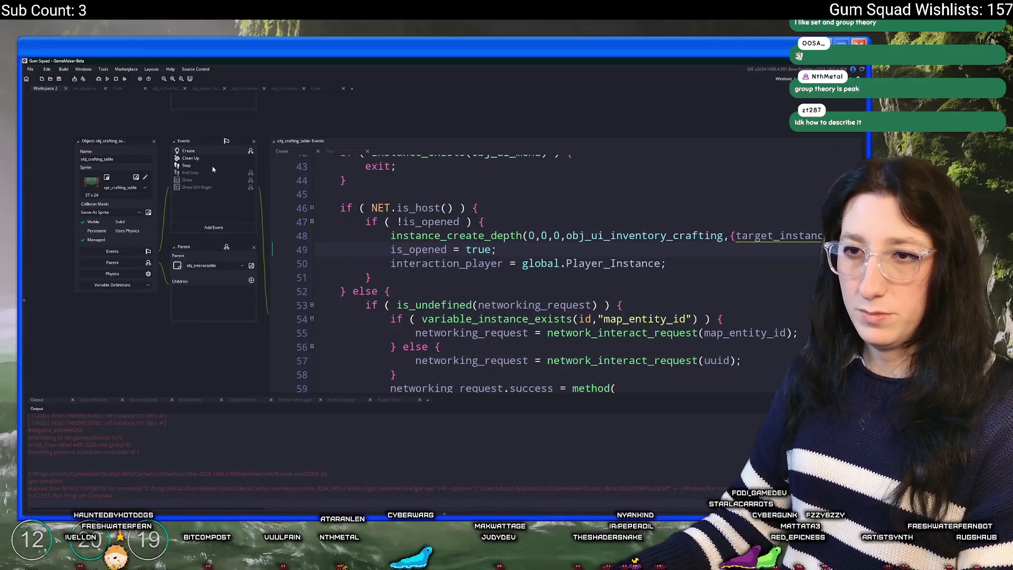
click(213, 167)
key(F12)
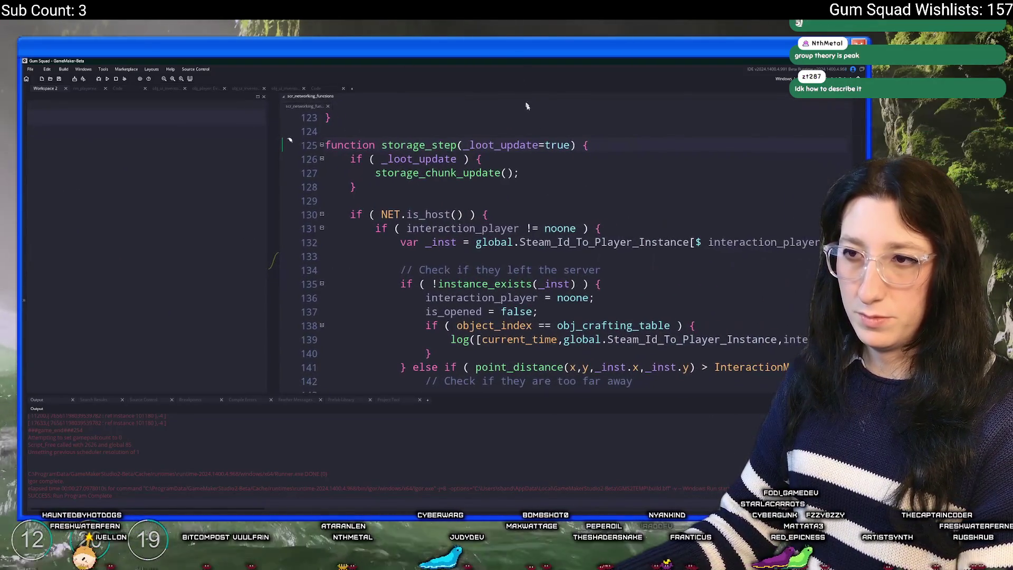
key(Down)
key(Down)
key(Down)
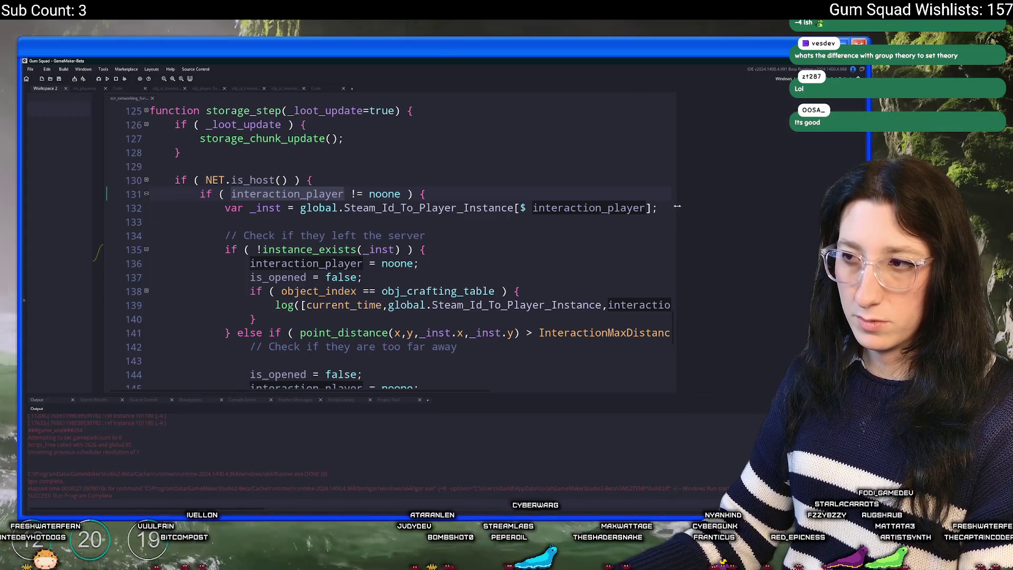
middle_click(446, 291)
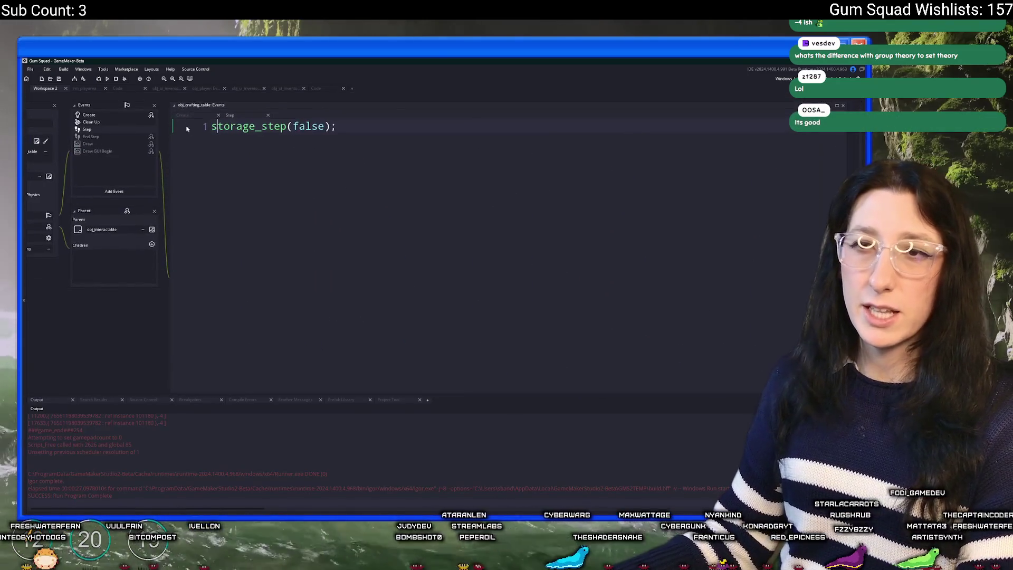
- Append .steam_id to global.Player_Instance on line 50 and build the game
click(183, 115)
click(468, 227)
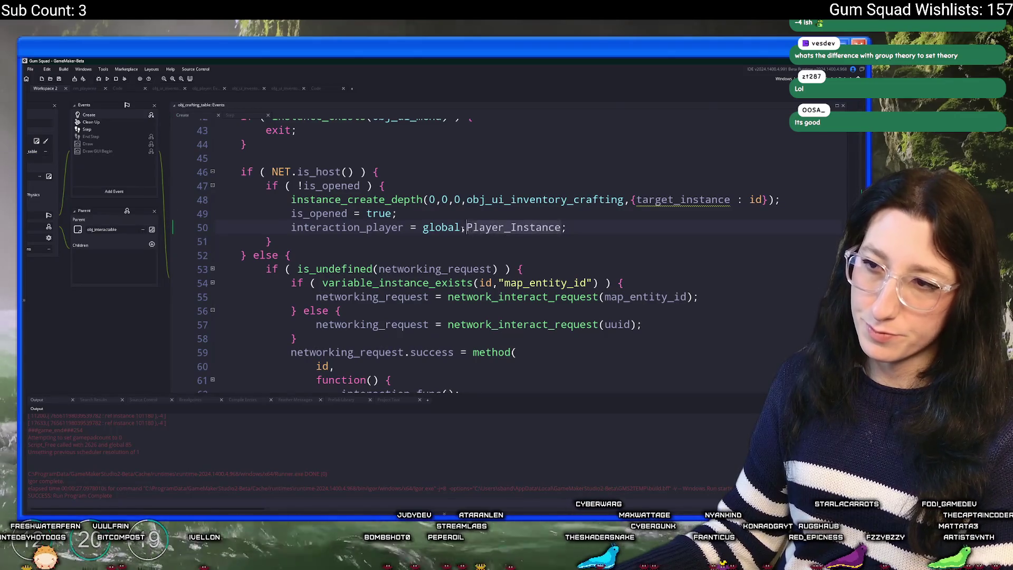
click(558, 232)
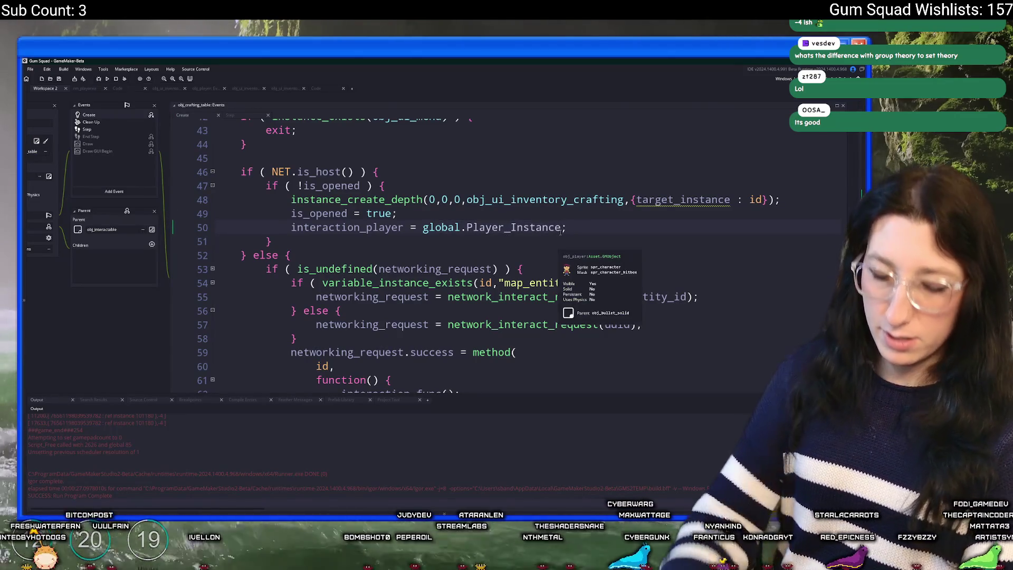
text(.steam_id)
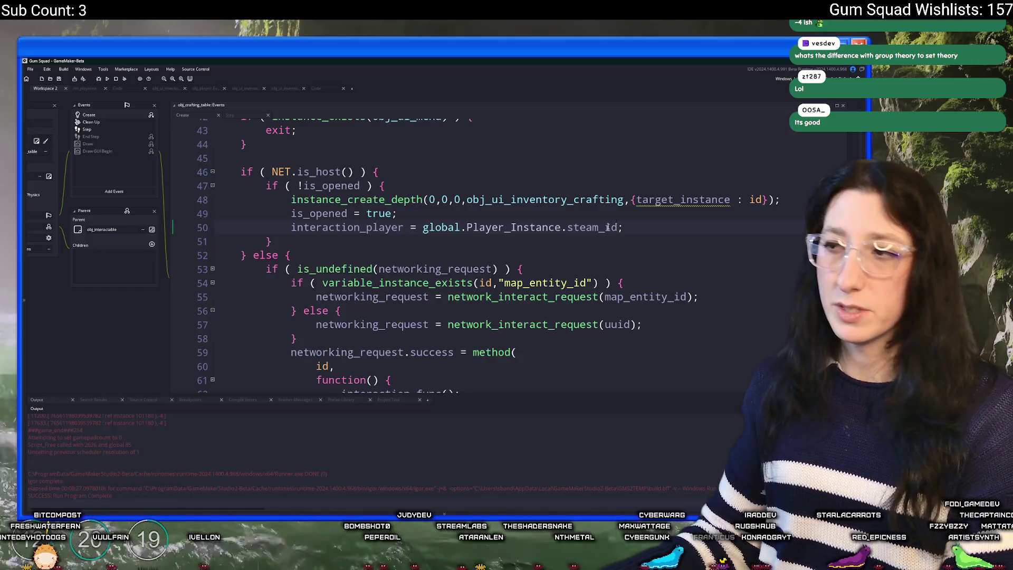
key(F5)
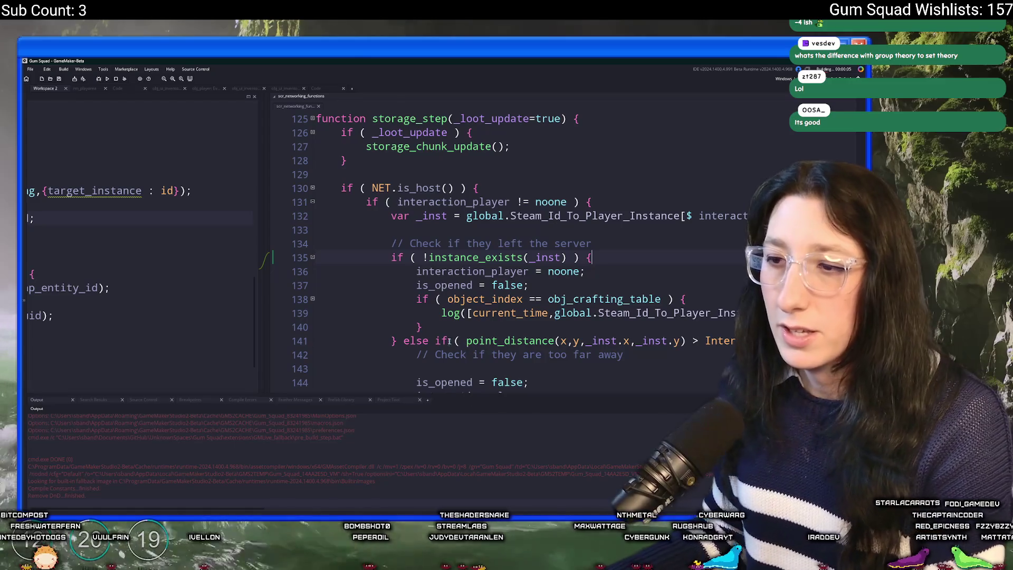
- Select the crafting-table log block on lines 138–140 and start a new world
drag(423, 327, 316, 299)
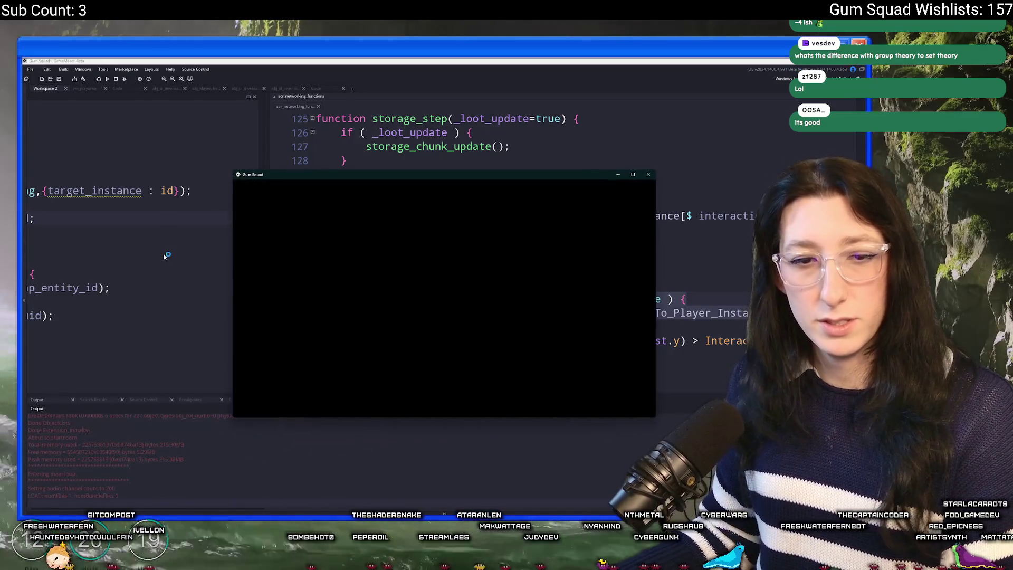
click(395, 278)
click(443, 351)
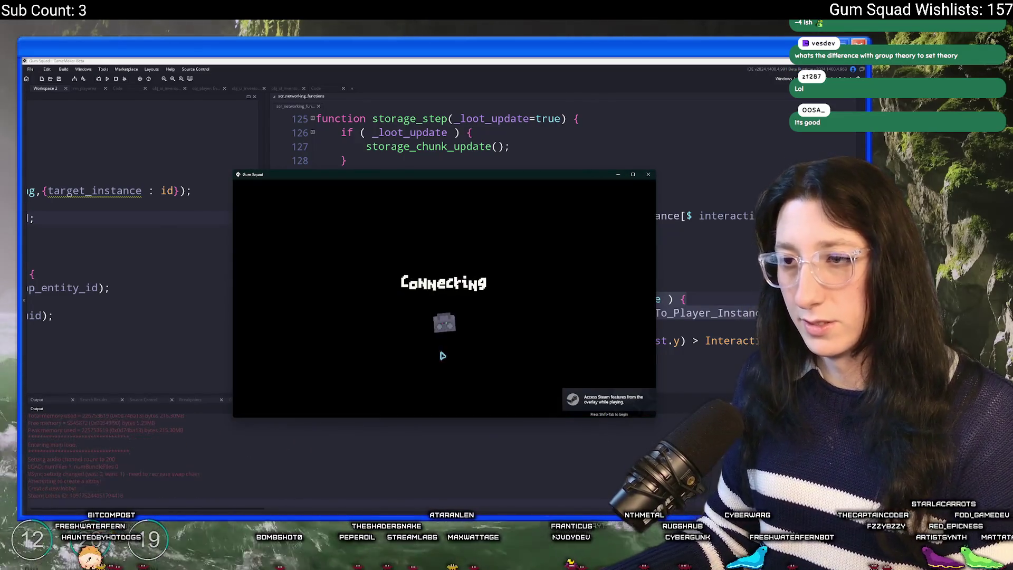
- Maximise the game, move the yellow item into the workbench crafting grid, then quit
drag(461, 181, 421, 63)
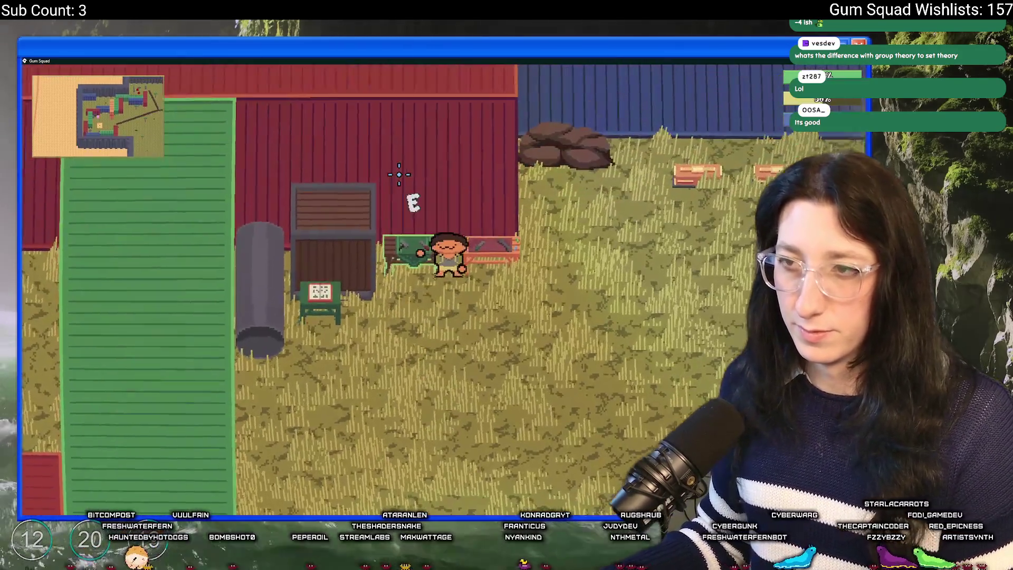
key(e)
click(254, 332)
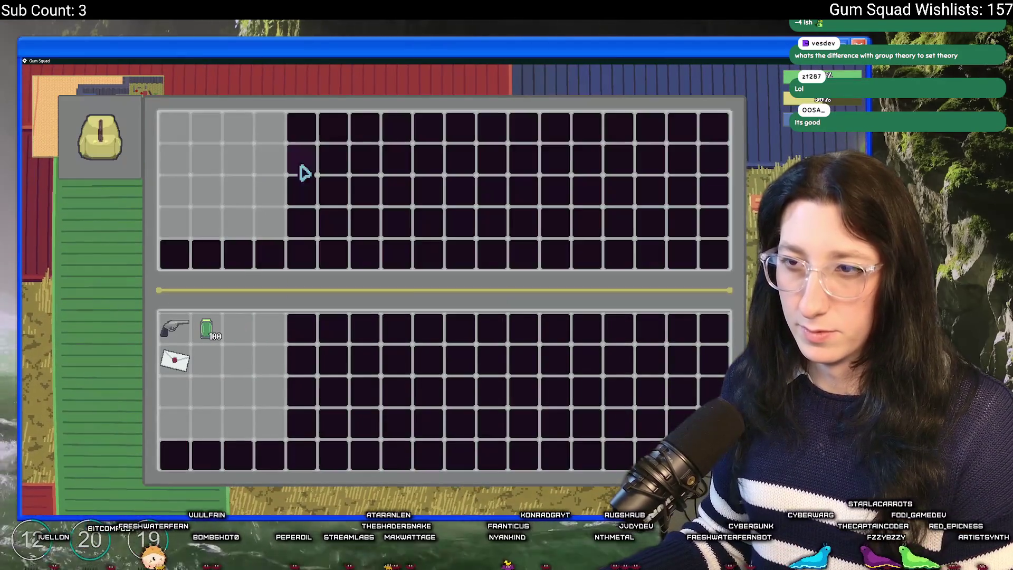
click(287, 154)
key(e)
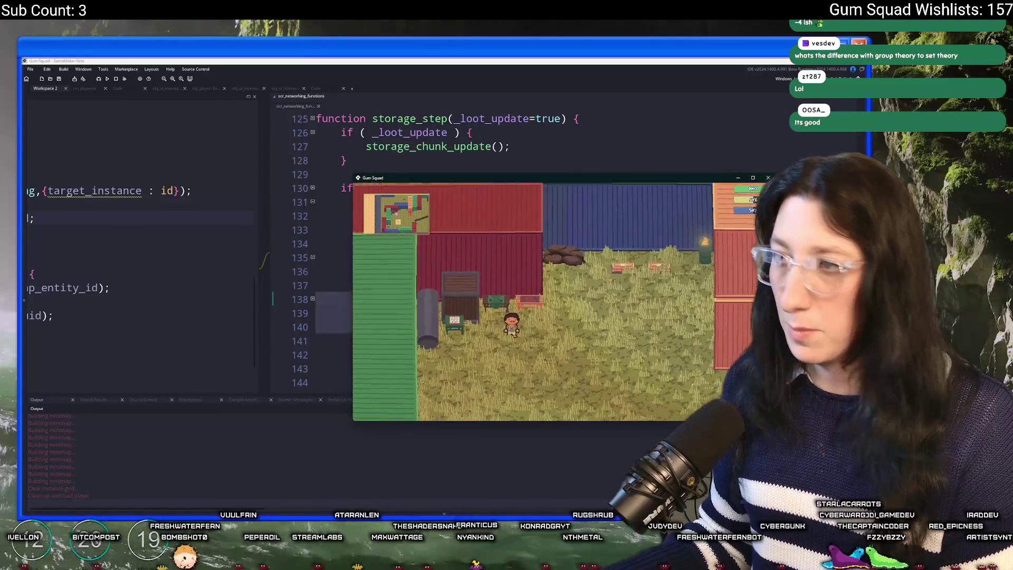
key(alt+F4)
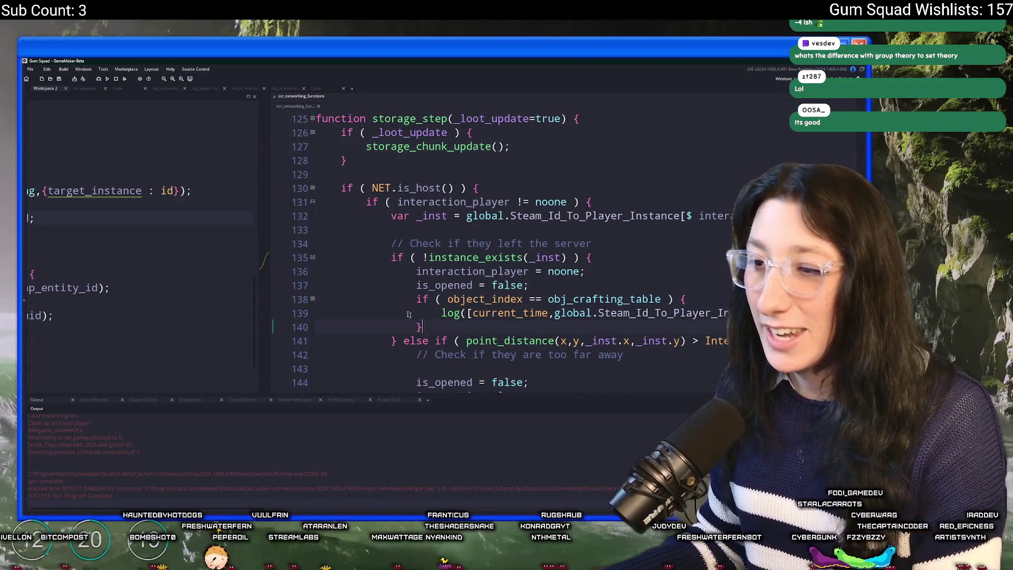
- Delete the obj_crafting_table log if-block from storage_step and rebuild with F5
shift+click(309, 303)
key(BackSpace)
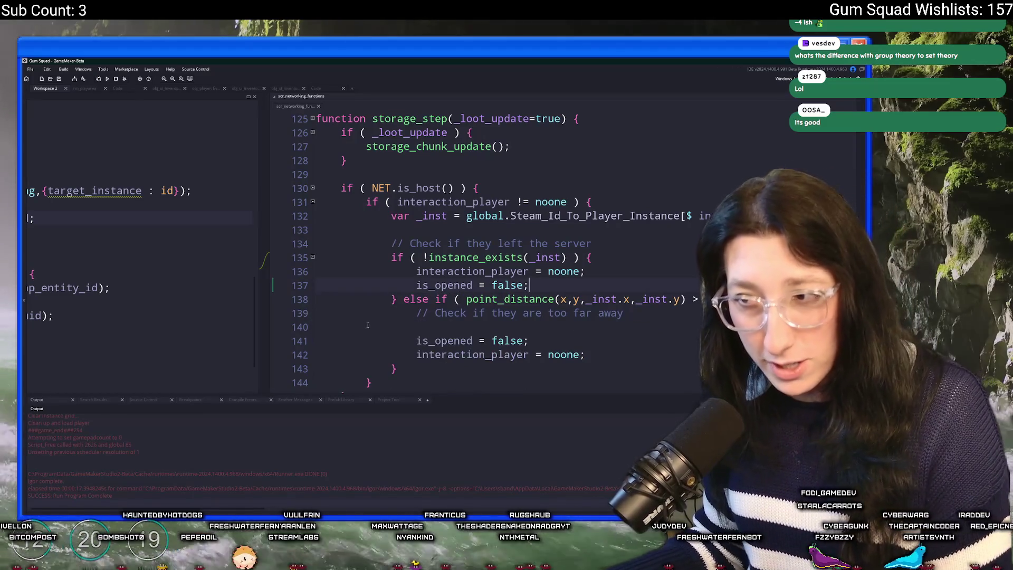
key(F5)
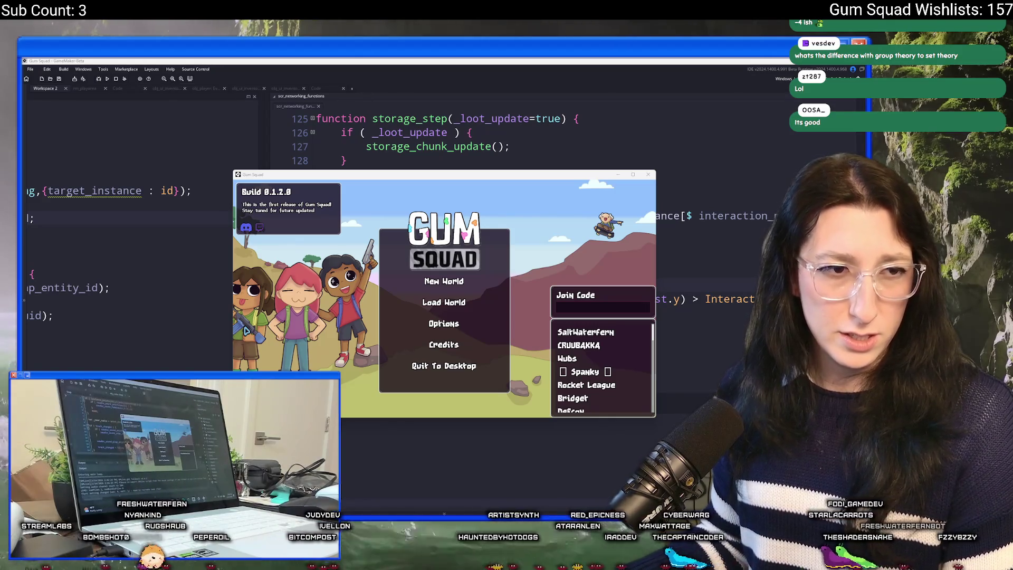
- Start a new world and switch between the workbench's storage and crafting grids
click(444, 281)
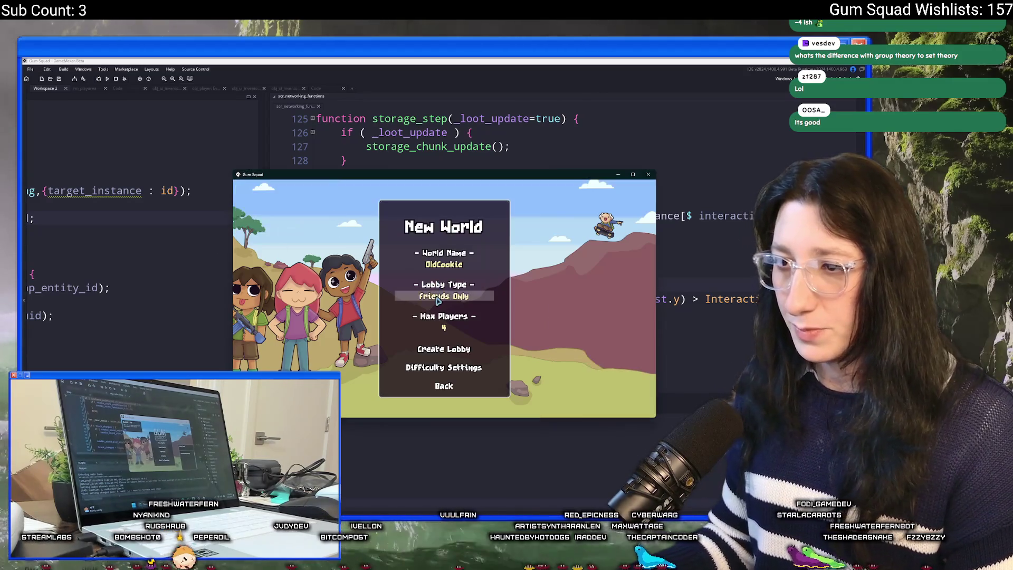
click(444, 335)
mouse_move(459, 174)
mouse_down()
mouse_move(429, 60)
mouse_move(384, 63)
mouse_up()
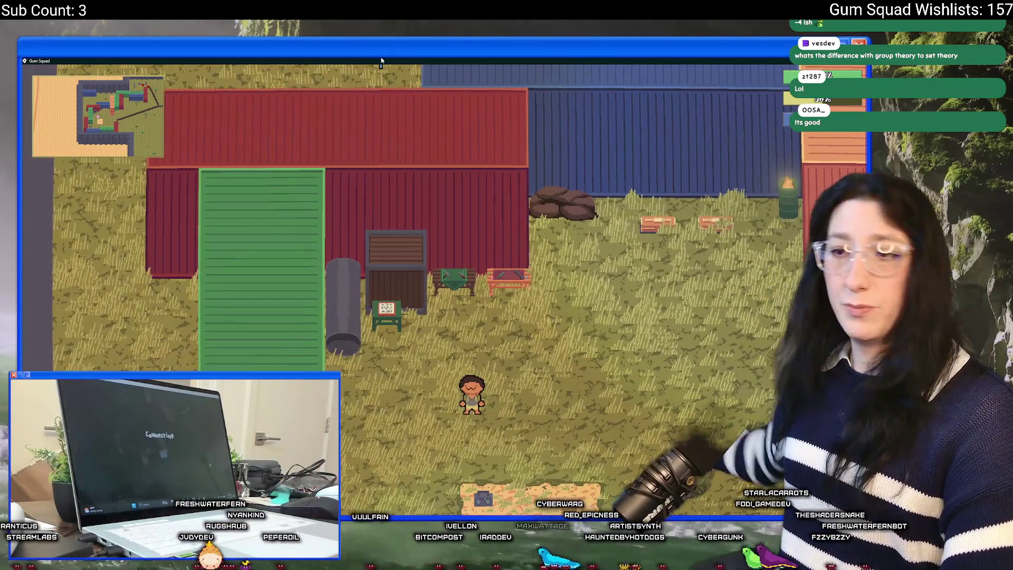
key(w)
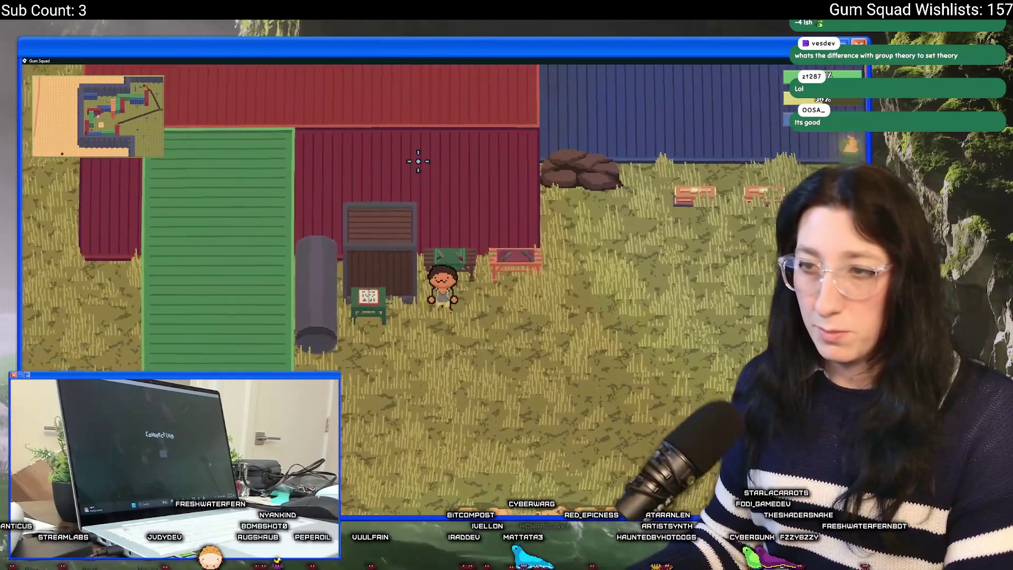
key(e)
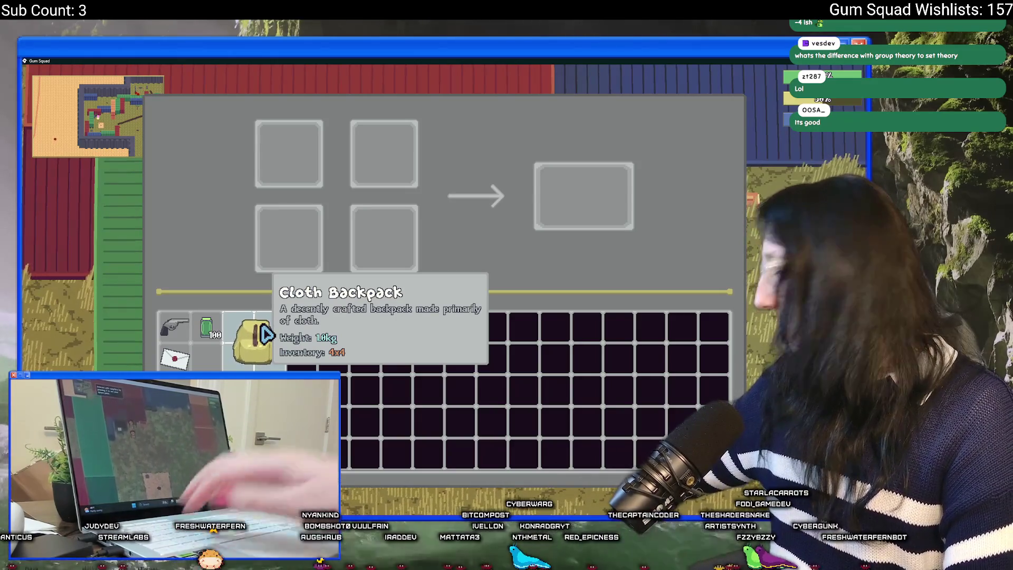
click(262, 327)
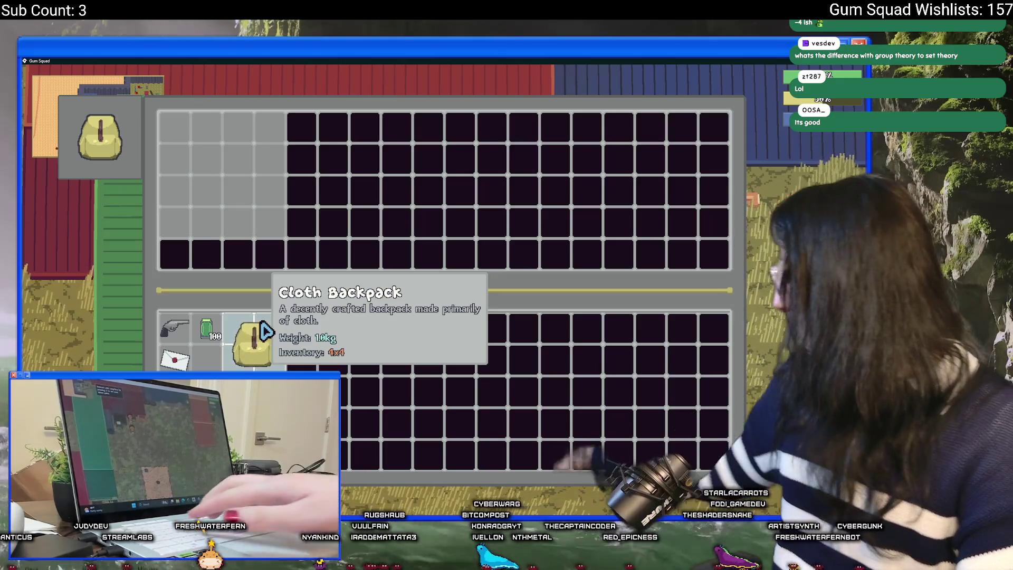
click(263, 330)
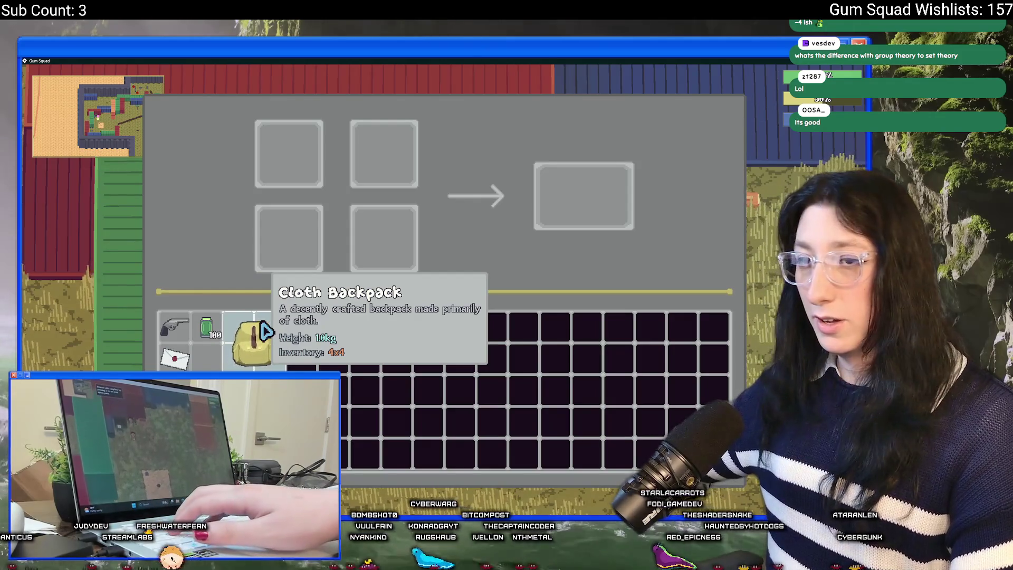
key(Tab)
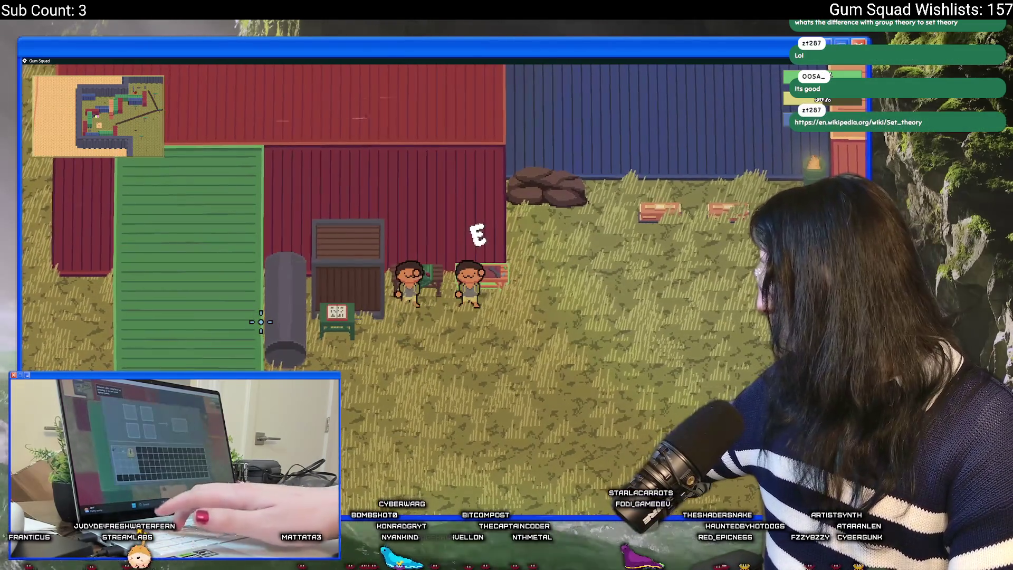
- Walk around the bench near the other player and toggle the inventory
key(d)
key(s)
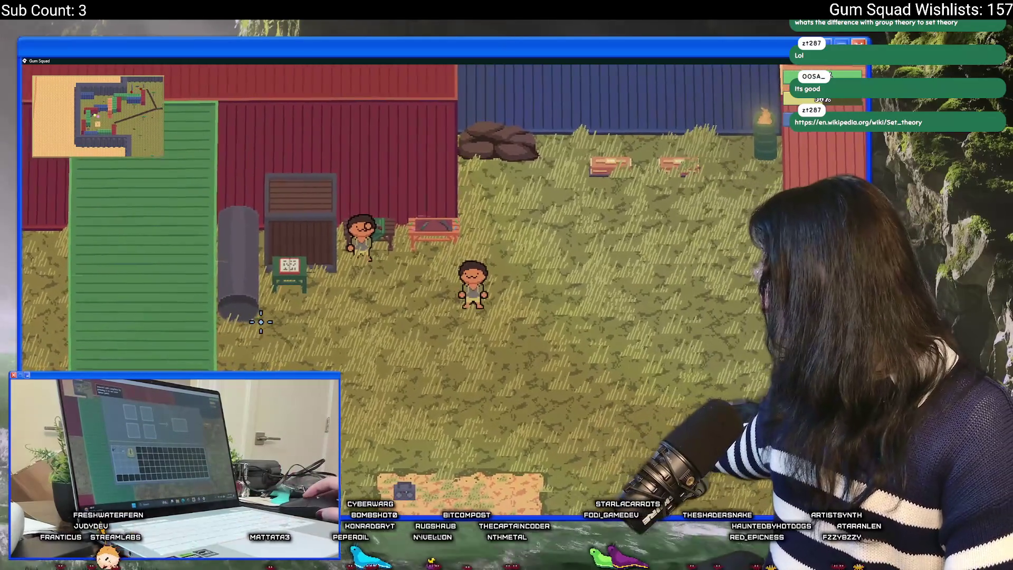
key(a)
key(w)
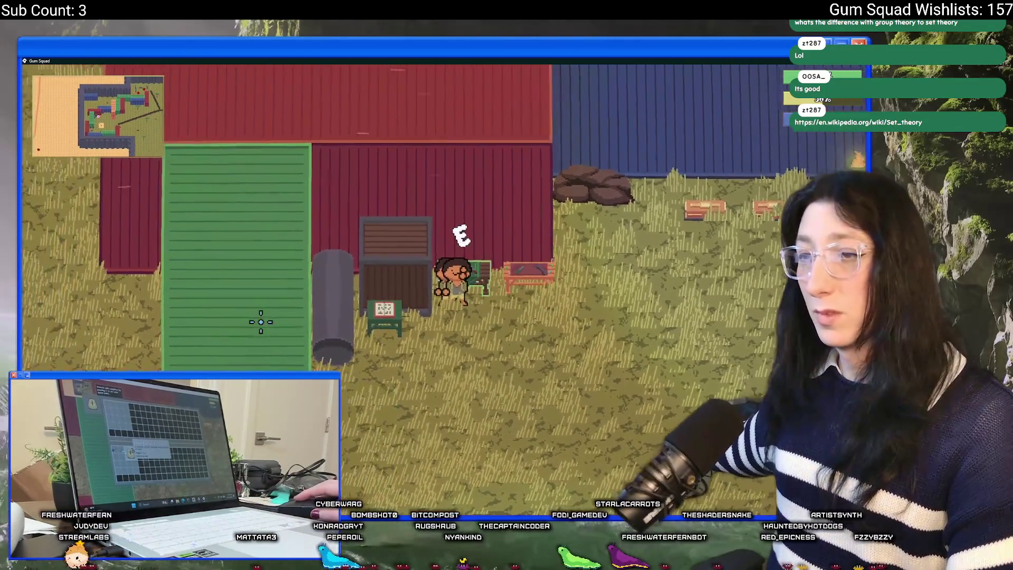
key(s)
key(w)
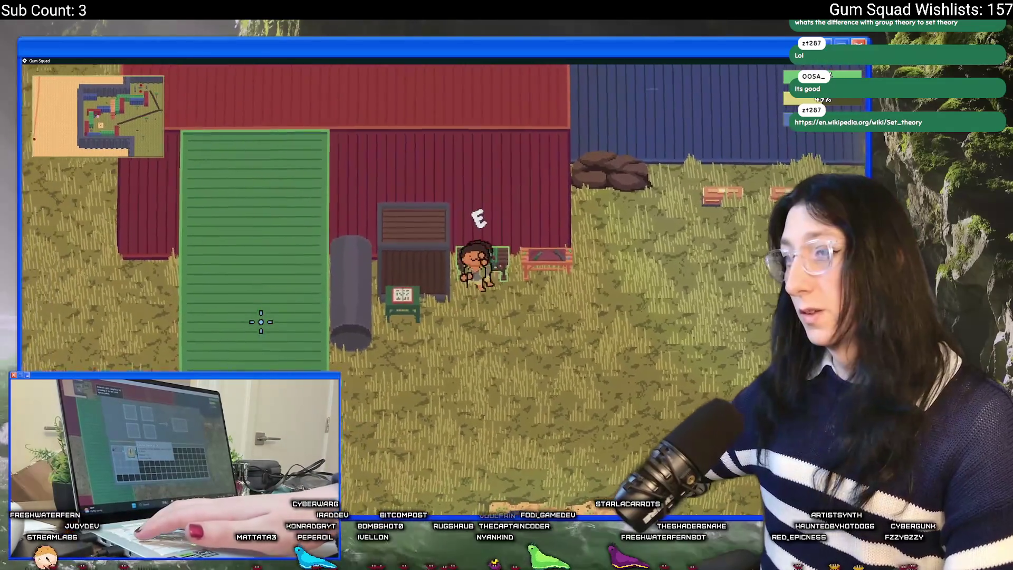
key(d)
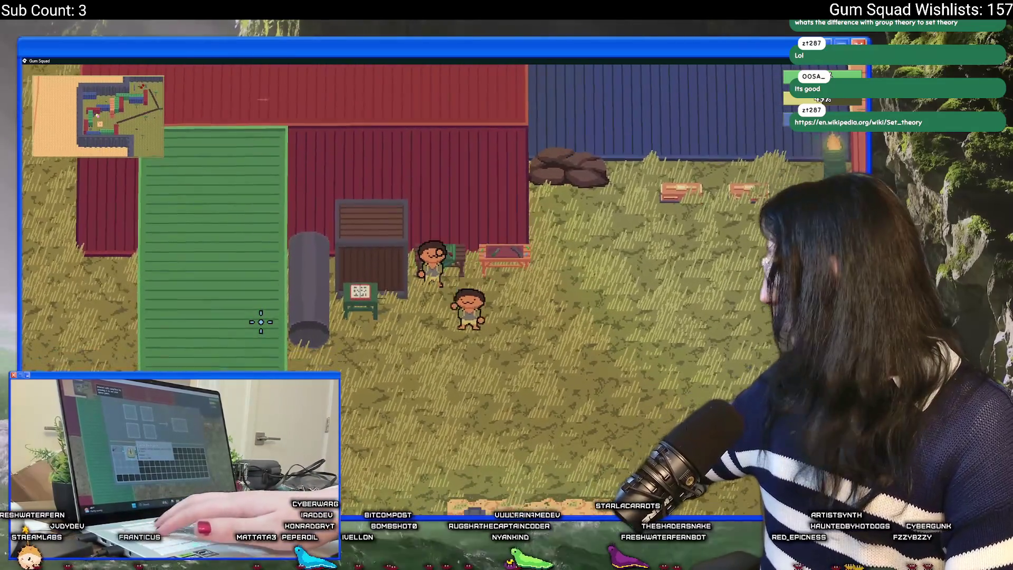
key(i)
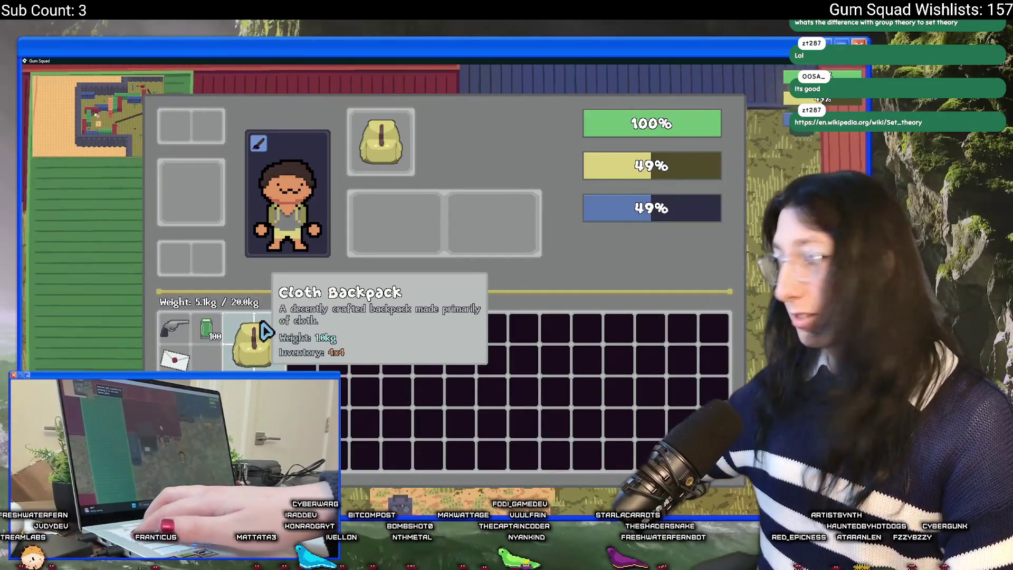
key(i)
key(s)
key(w)
key(a)
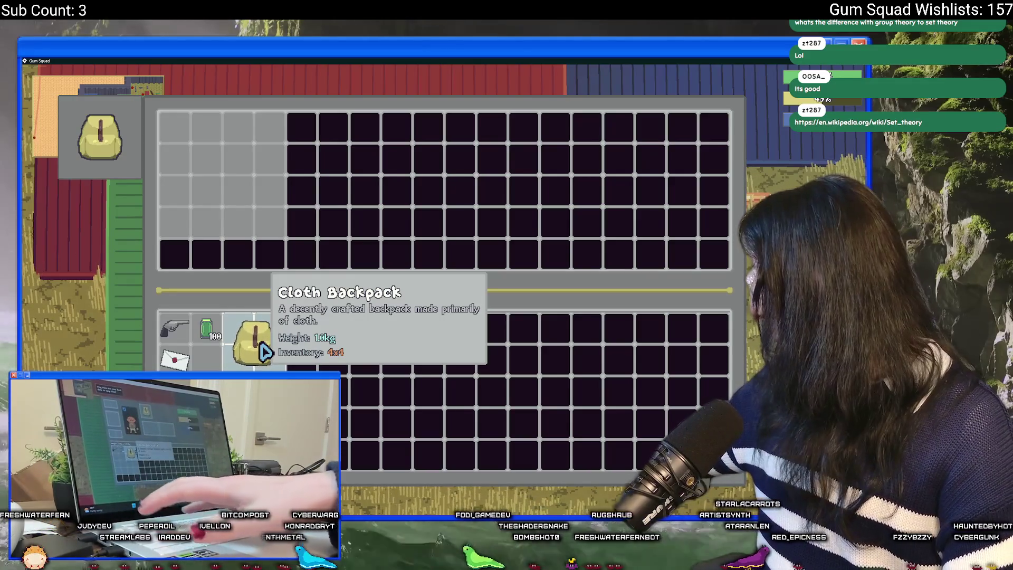
- Open the crafting table's grid with C, close the overlay and quit the game
key(c)
key(Escape)
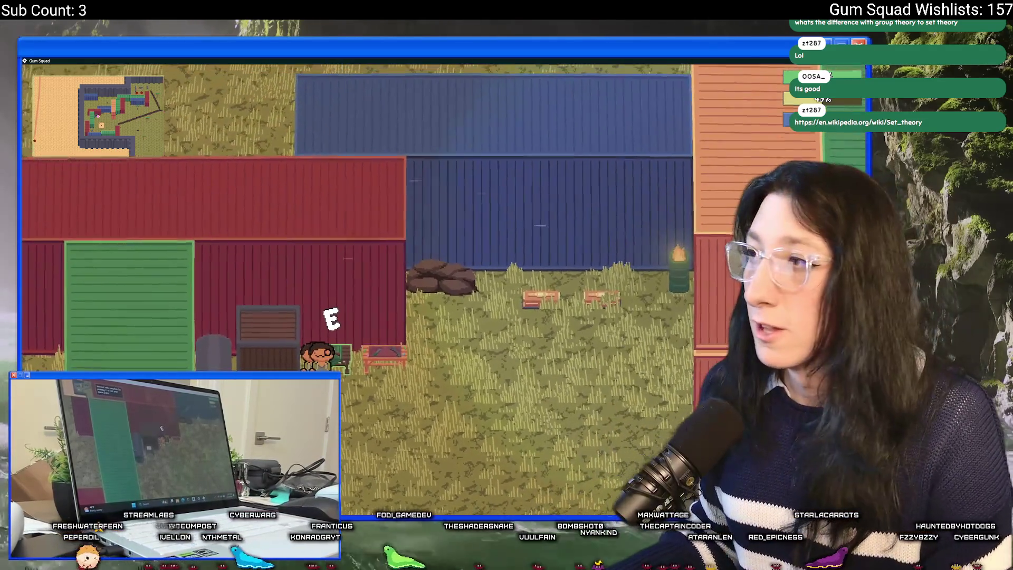
key(alt+F4)
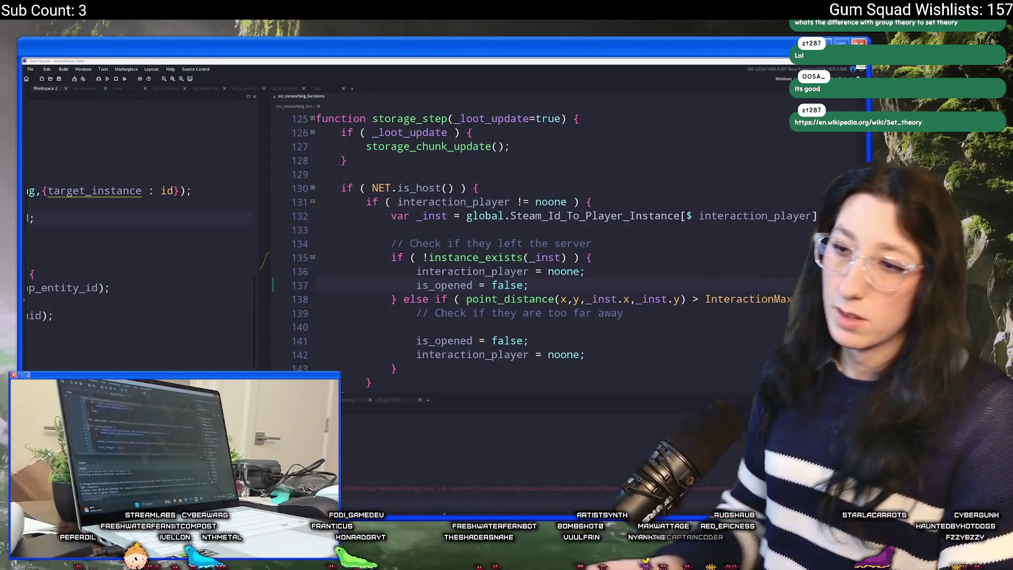
- Close the networking script and select the crafting table's interaction_player line 50
click(549, 201)
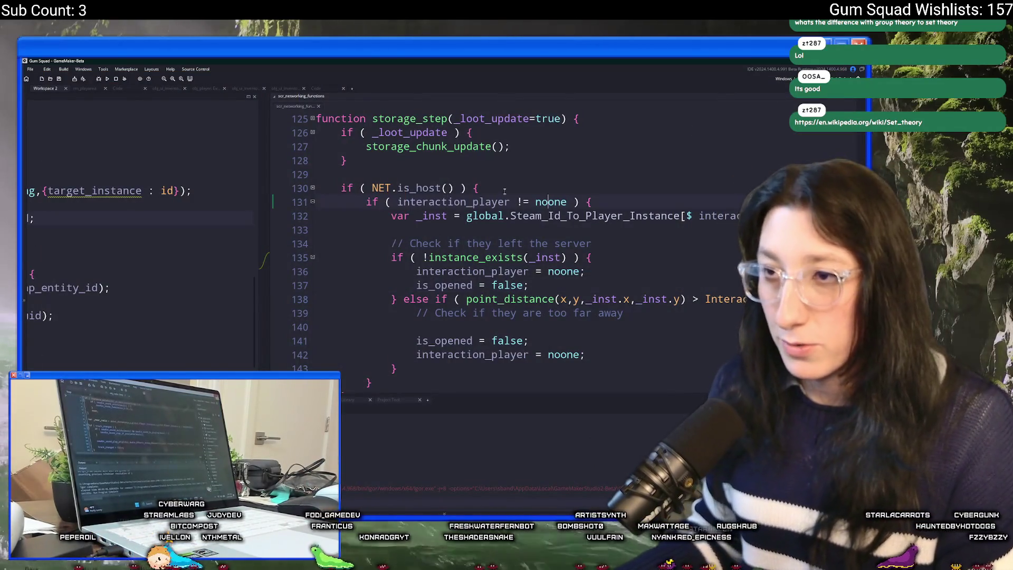
click(317, 107)
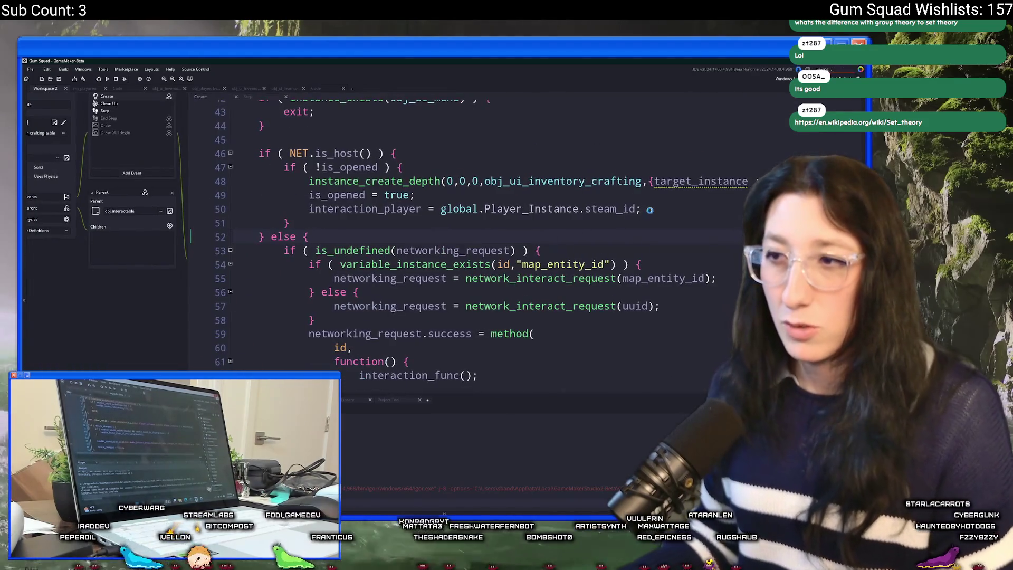
drag(639, 209, 310, 209)
key(ctrl+c)
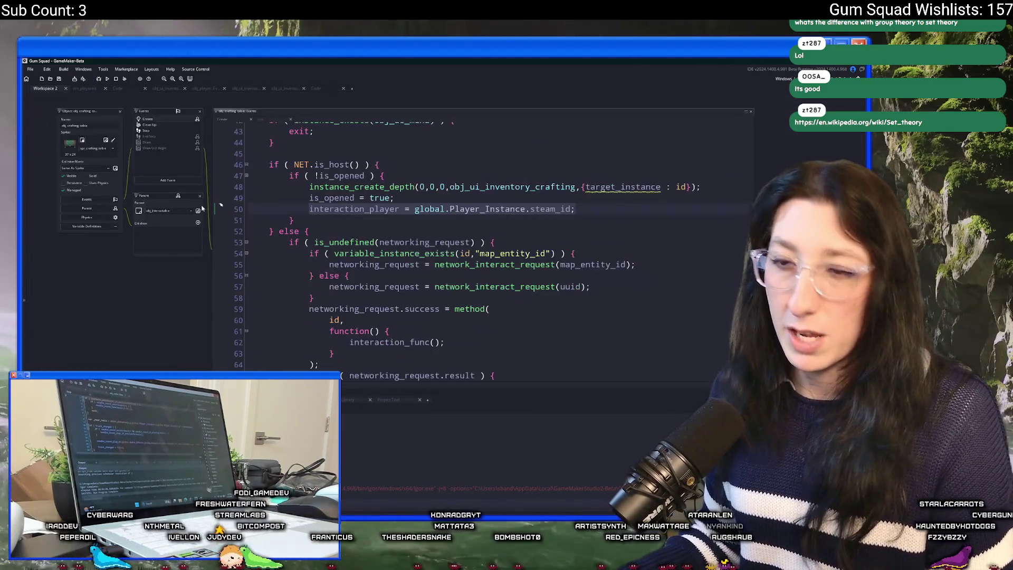
click(357, 186)
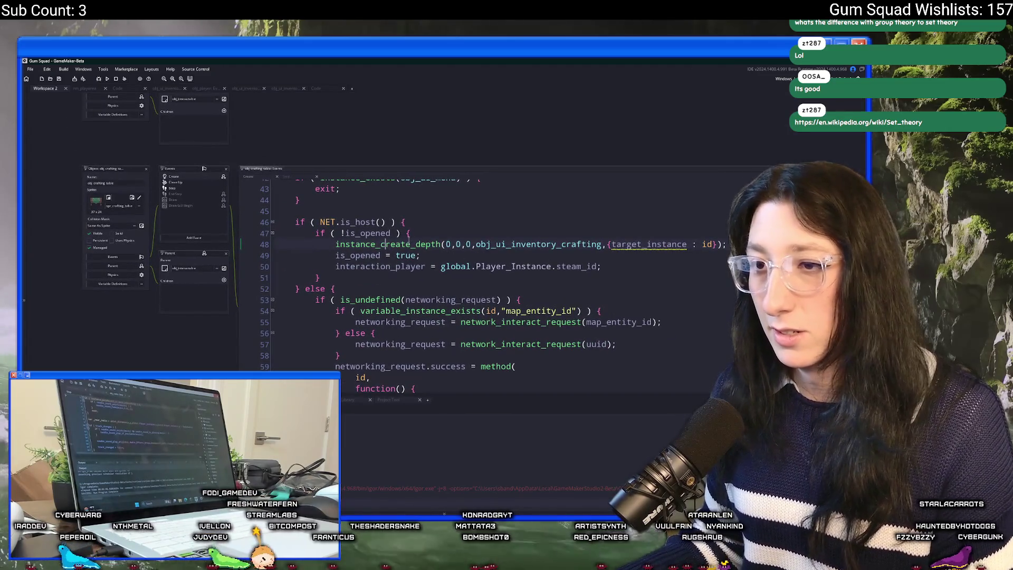
click(419, 233)
- Find obj_gunworkbench_table via asset search and open its Create event
key(ctrl+t)
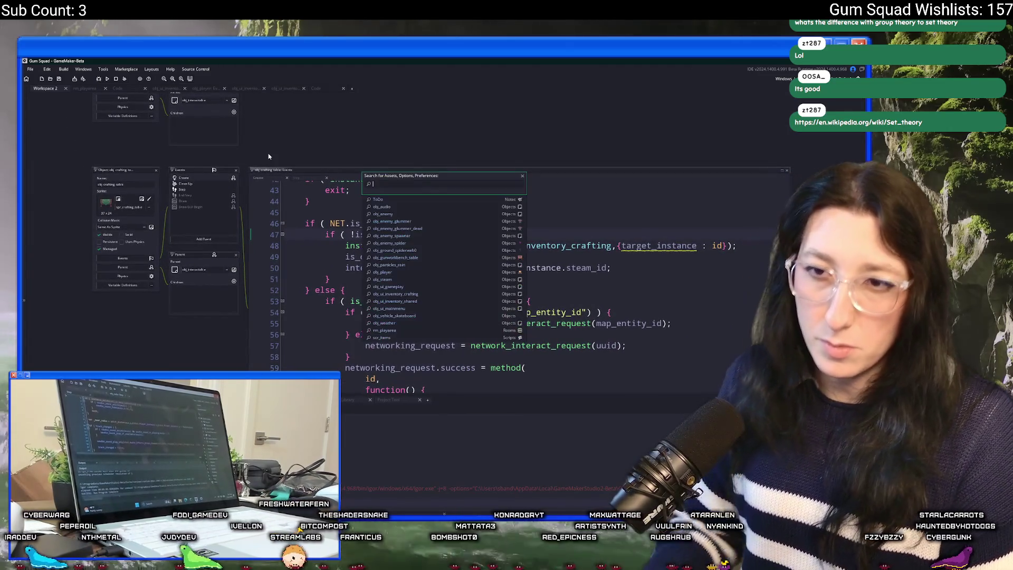
text(crafting_)
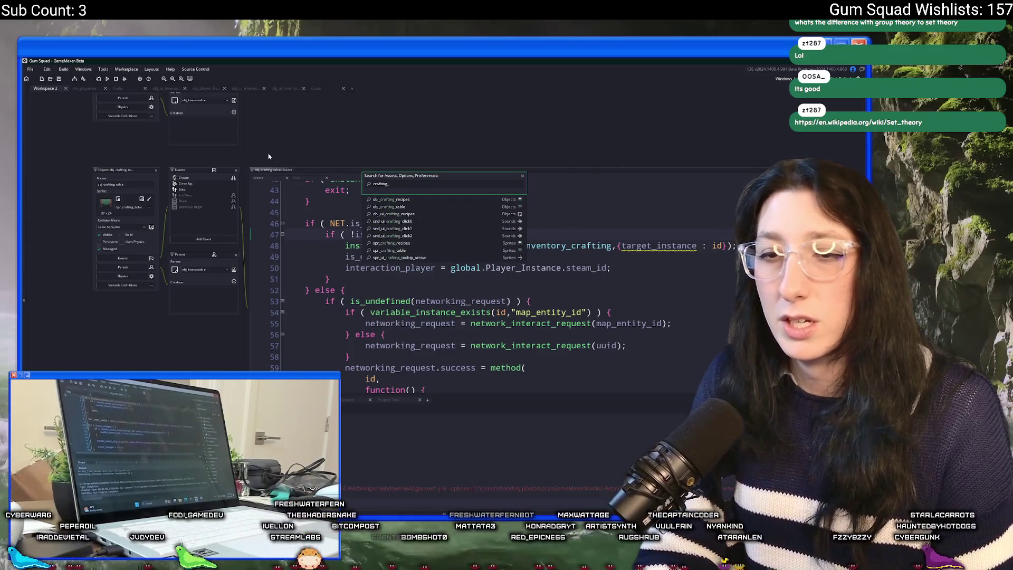
key(Down)
key(Down)
key(Down)
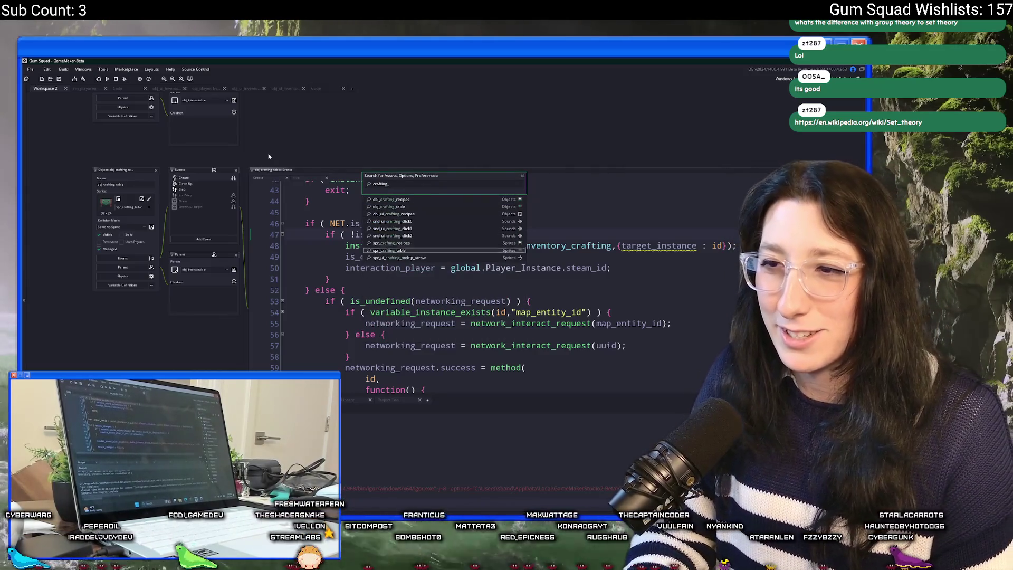
key(ctrl+a)
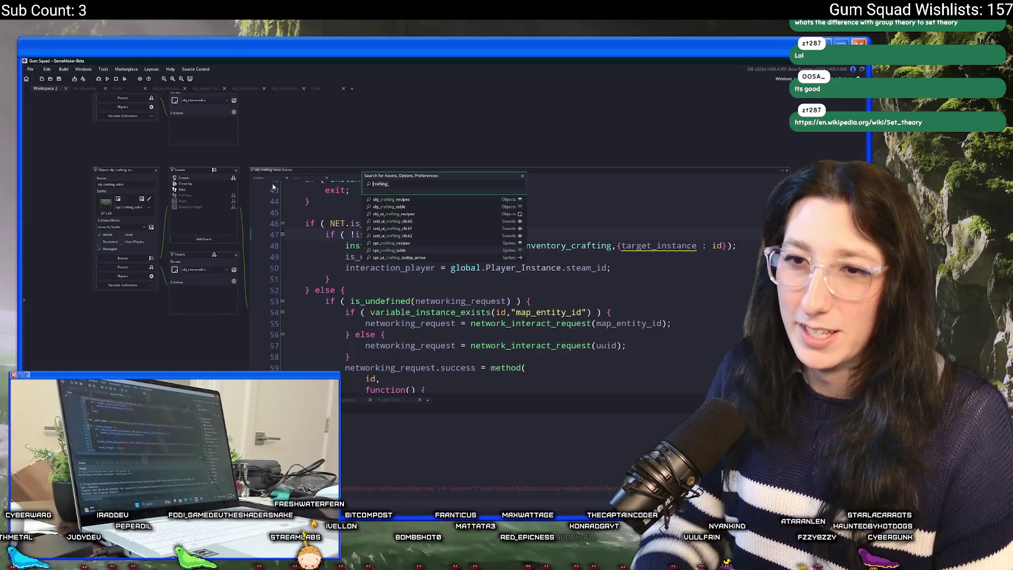
text(obj_gun)
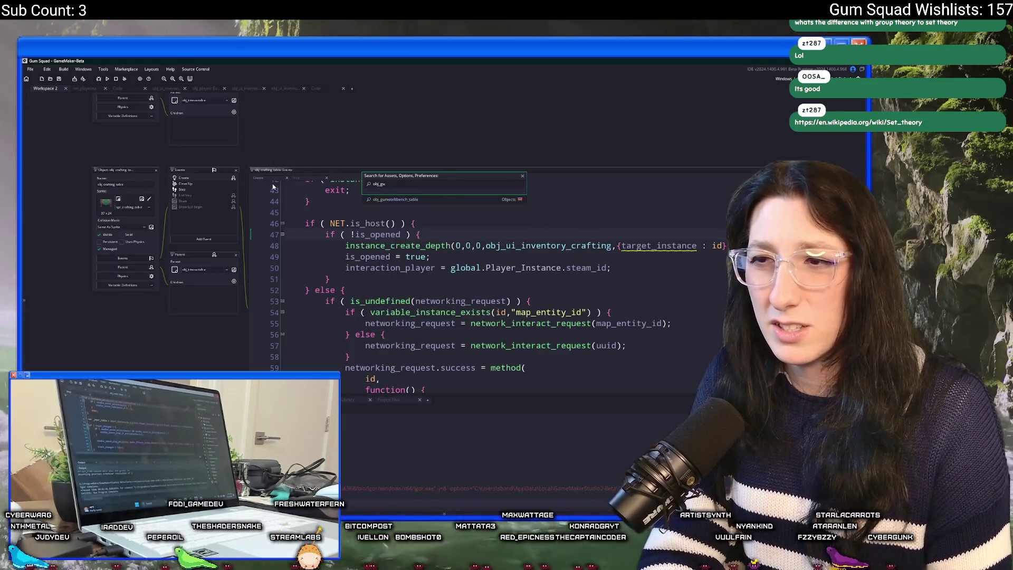
key(Return)
click(170, 160)
- Paste interaction_player = global.Player_Instance.steam_id after is_opened = true near line 480
key(ctrl+g)
text(480)
key(Return)
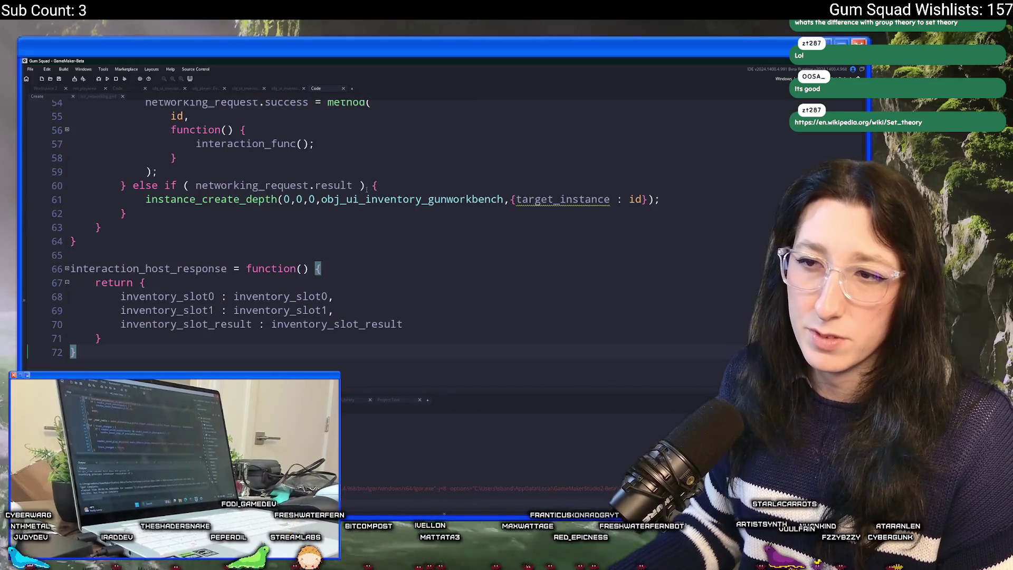
scroll(255, 216, up, 6)
click(255, 216)
key(Return)
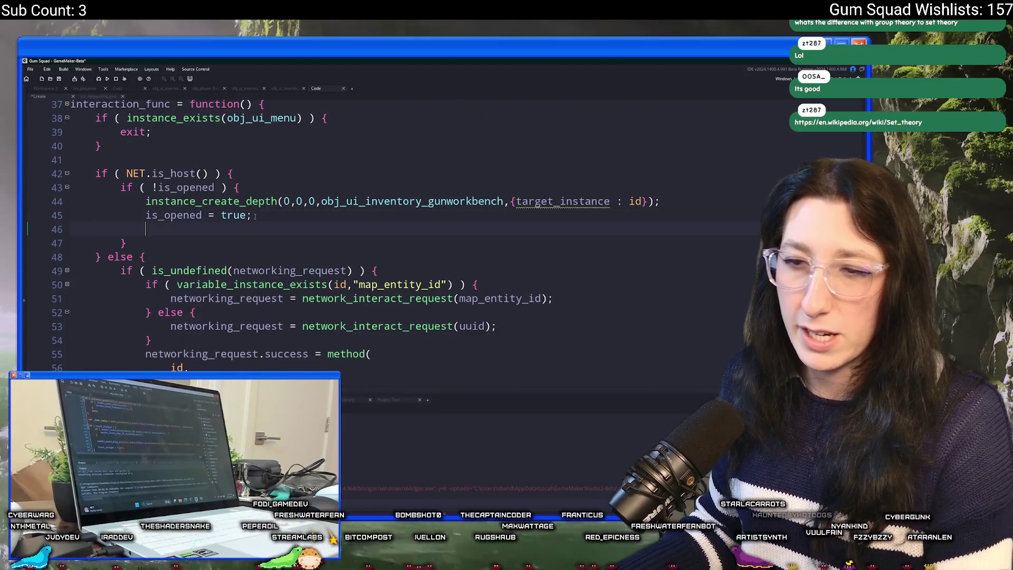
key(ctrl+v)
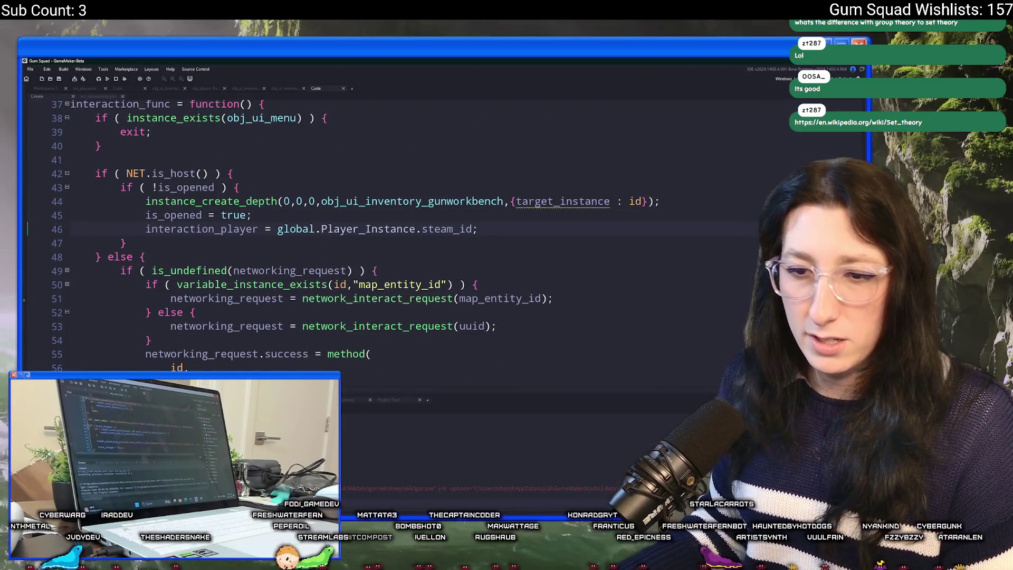
key(ctrl+t)
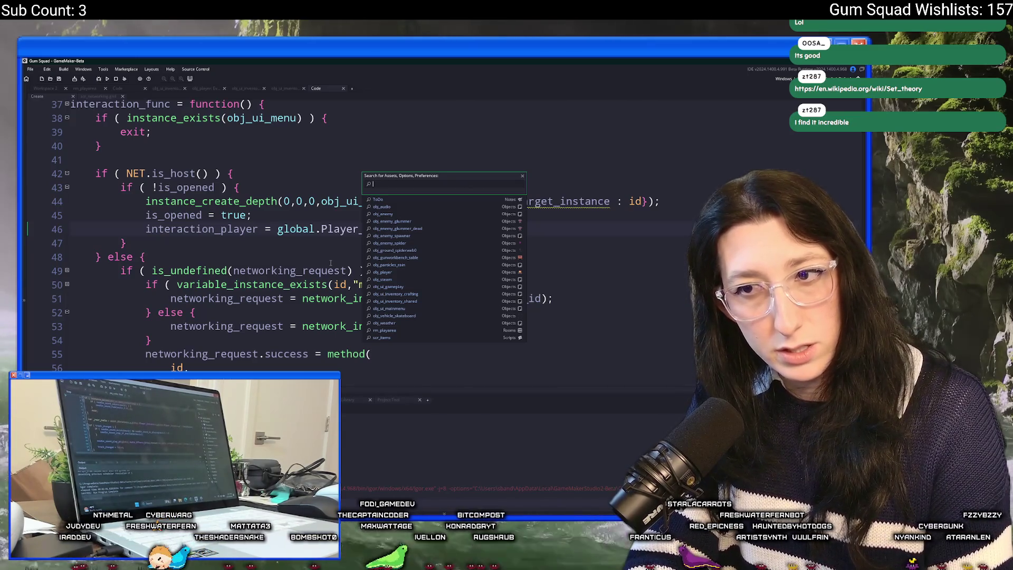
- Find obj_lootchest_0 via the 'chest' search and open its Create event code in a full tab
text(chest)
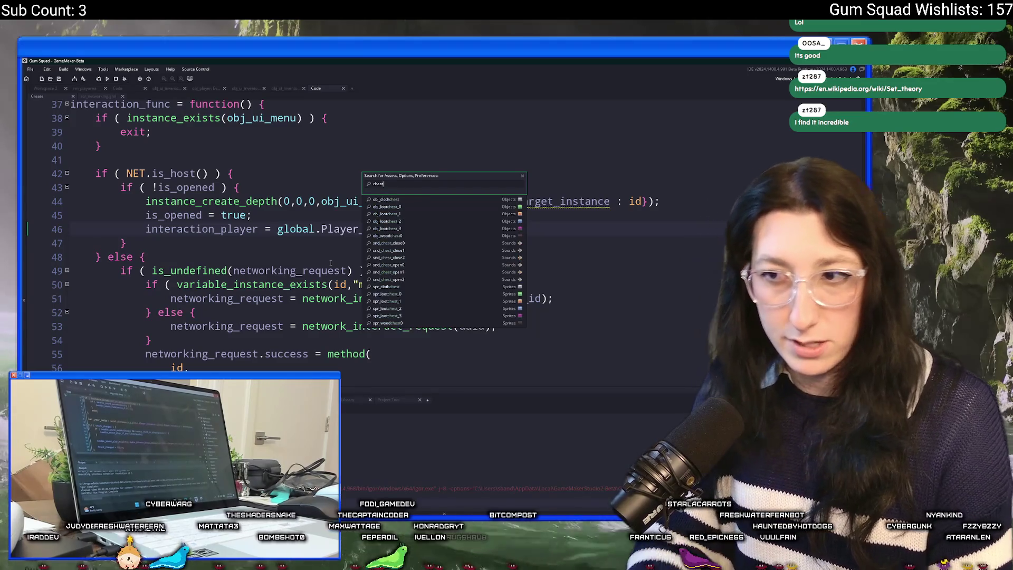
click(411, 207)
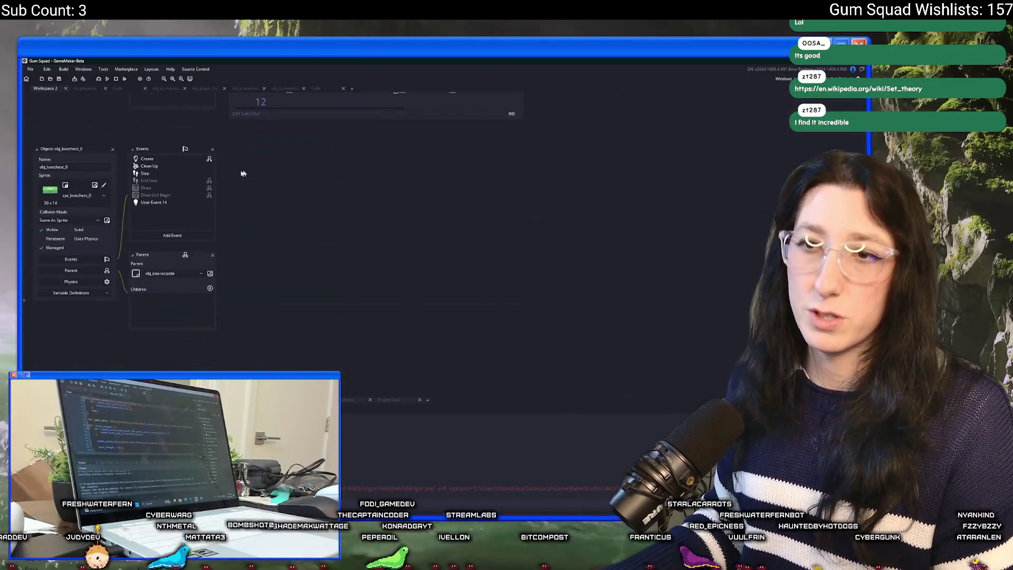
click(198, 160)
click(517, 150)
scroll(364, 184, down, 18)
scroll(364, 184, up, 8)
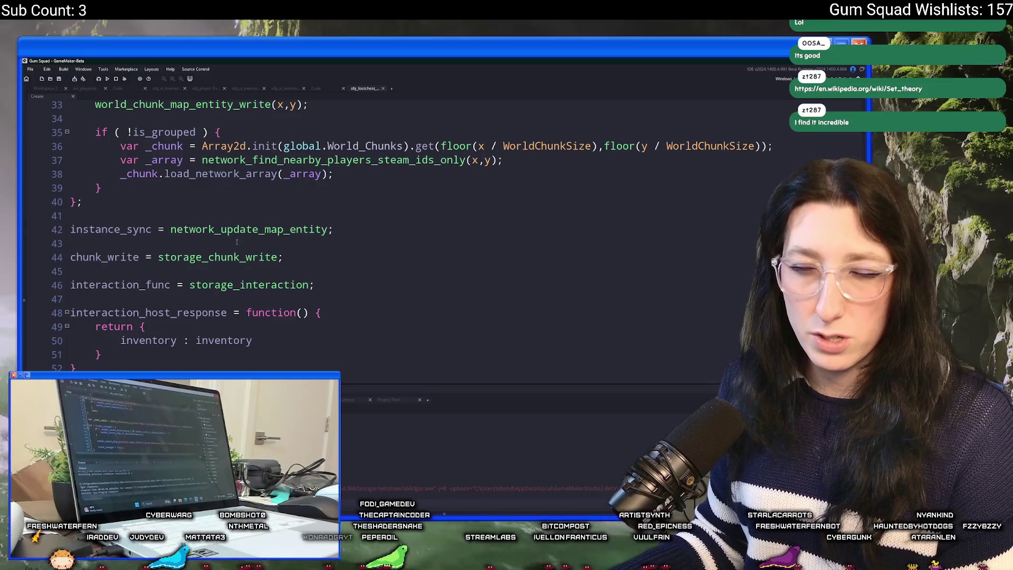
- In storage_interaction, add interaction_player = global.Player_Instance.steam_id; after is_opened = true
key(F12)
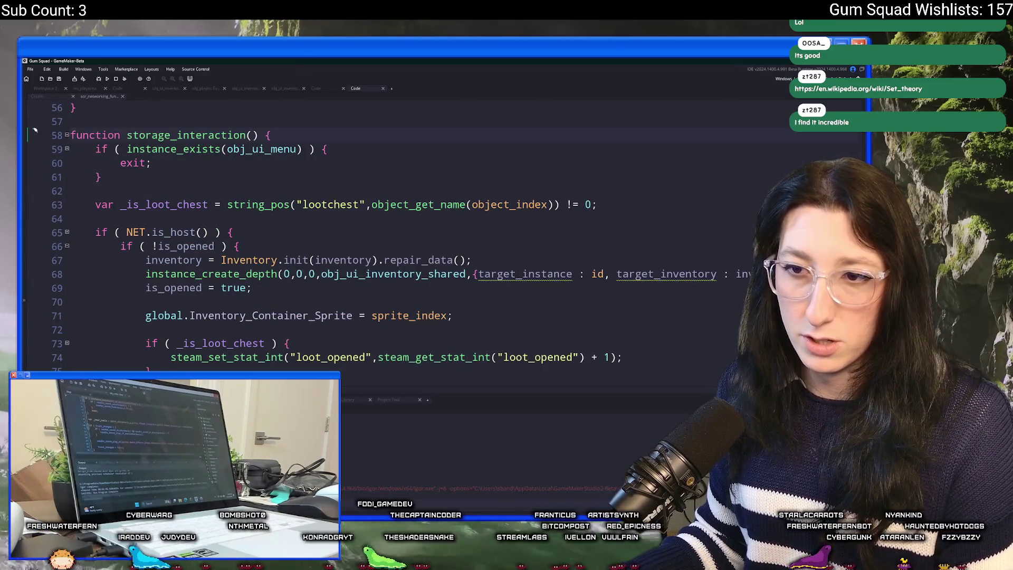
scroll(358, 306, down, 1)
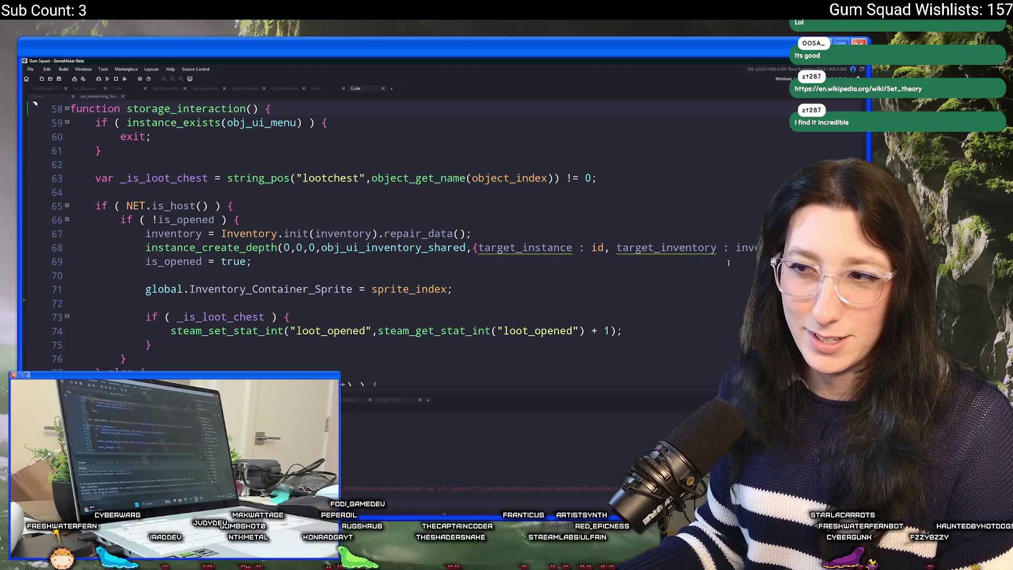
scroll(393, 289, down, 3)
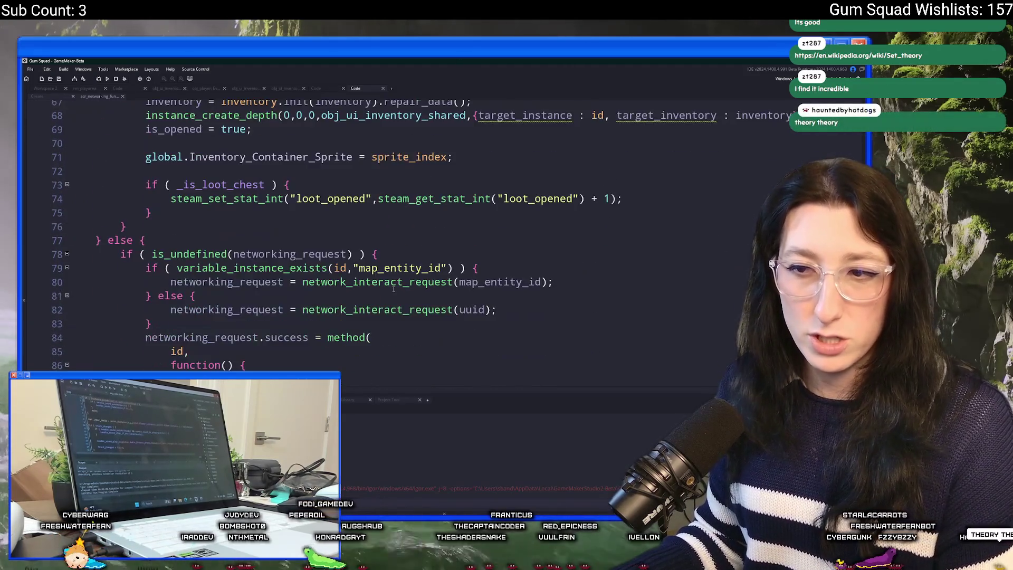
scroll(393, 289, up, 5)
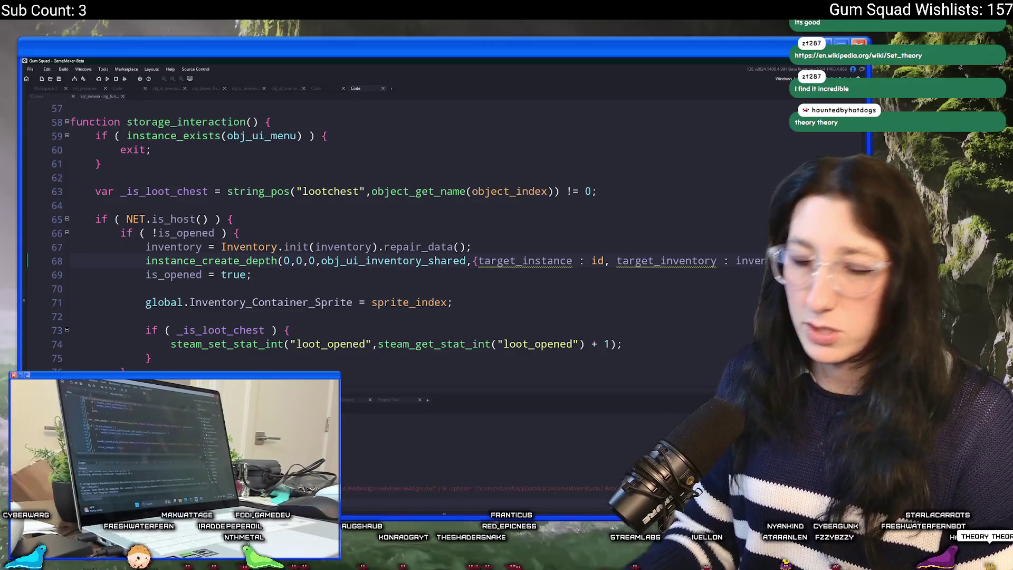
text(interaction_player = global.Player_Instance.steam_id;)
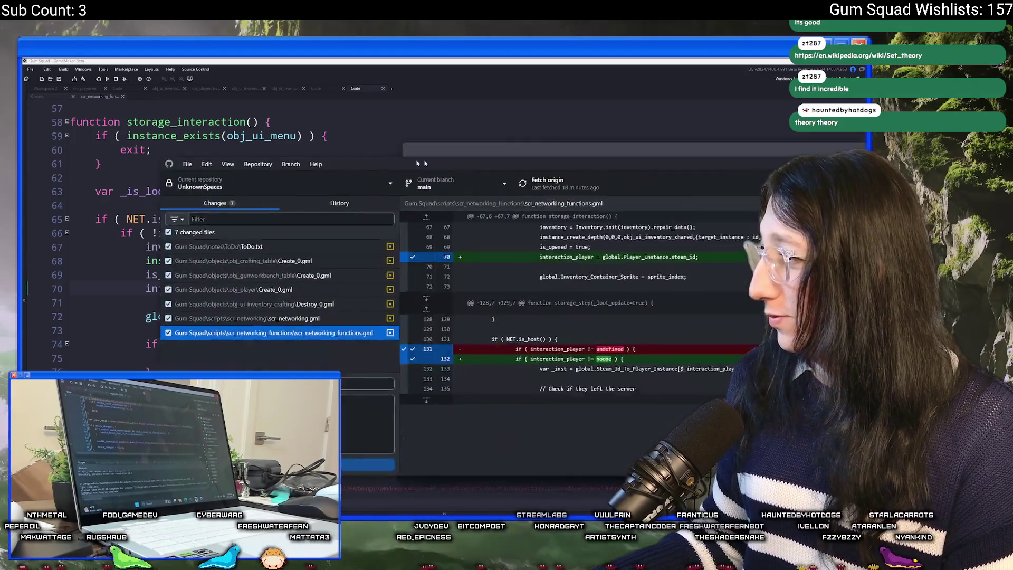
- Check the gun workbench, crafting table and ToDo.txt diffs, then go back to GameMaker's ToDo.txt
click(260, 218)
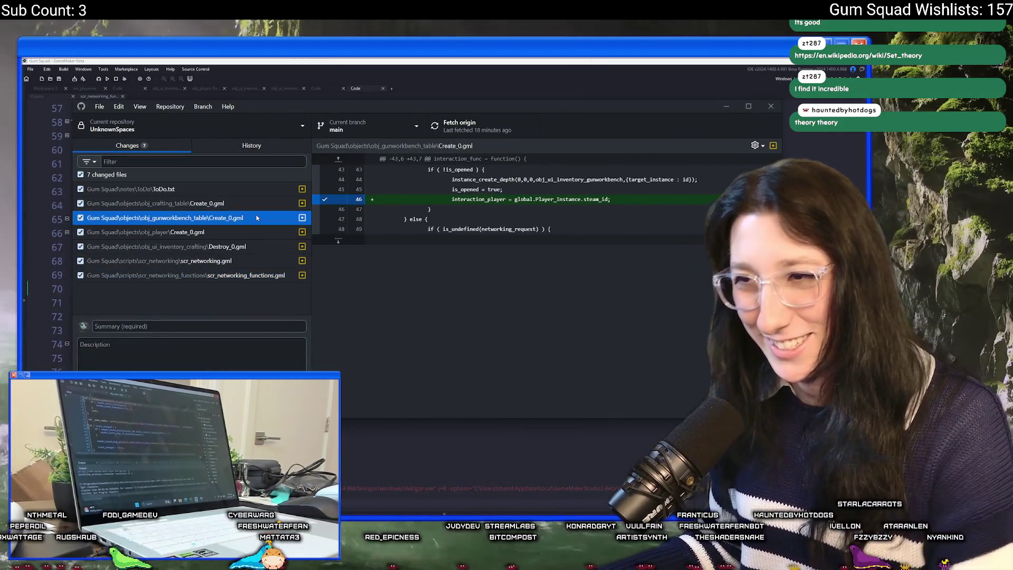
click(264, 203)
click(295, 189)
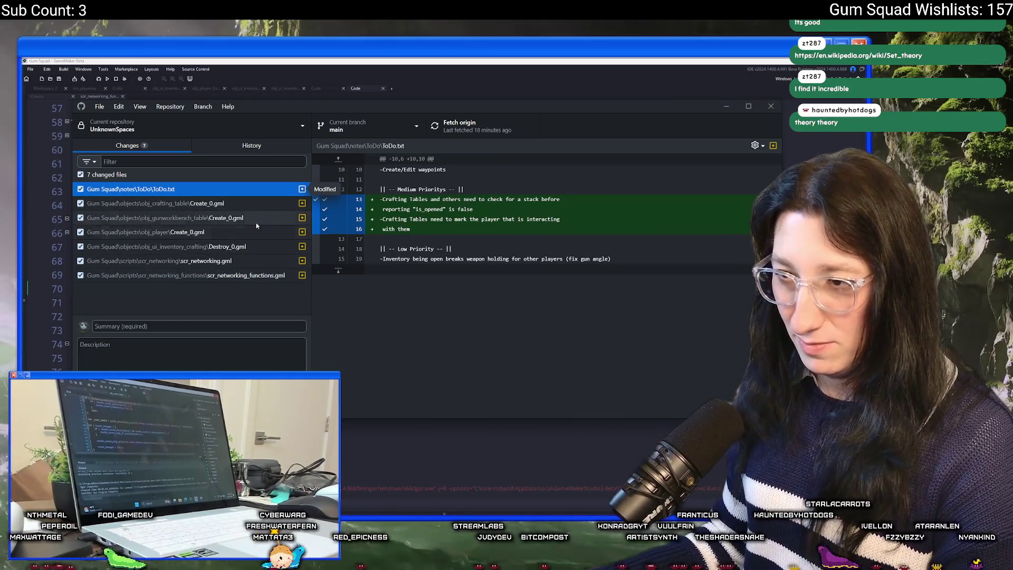
click(530, 60)
key(ctrl+Tab)
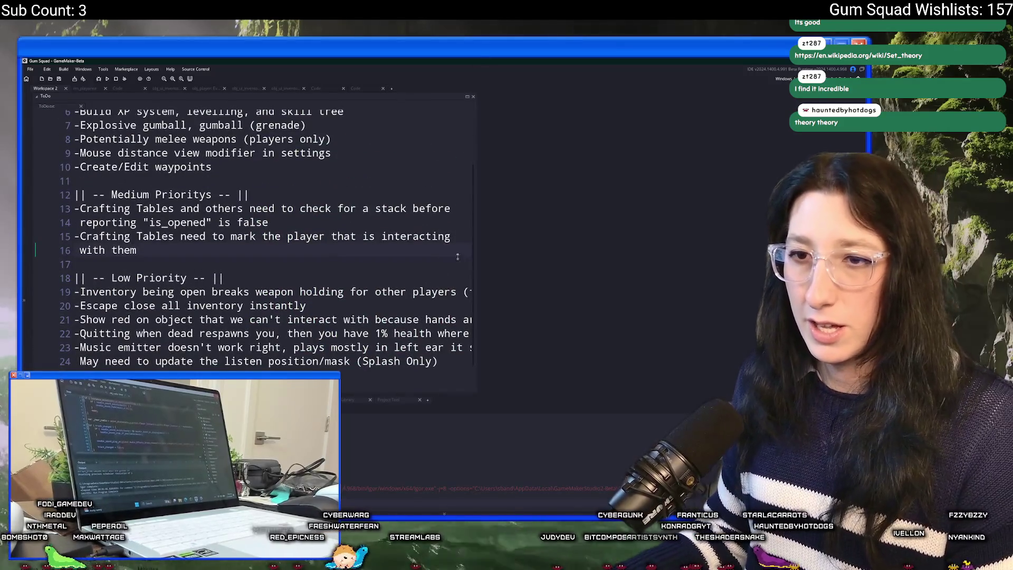
- Open obj_ui_inventory_crafting's Destroy - Sync code and look over its early-exit block on lines 3–5
key(ctrl+t)
text(crafting)
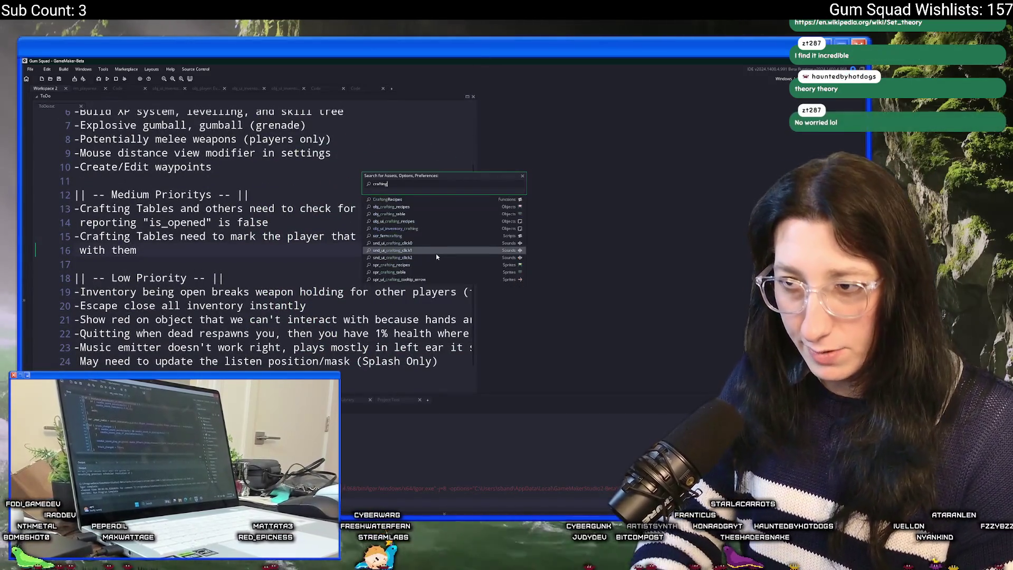
key(Down)
key(Down)
key(Return)
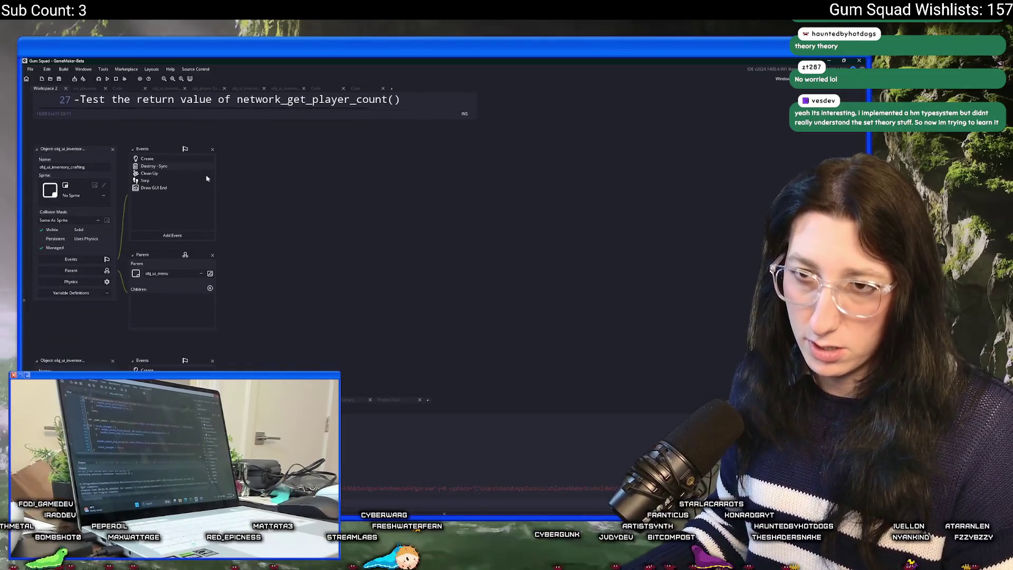
double_click(196, 168)
drag(153, 164, 43, 135)
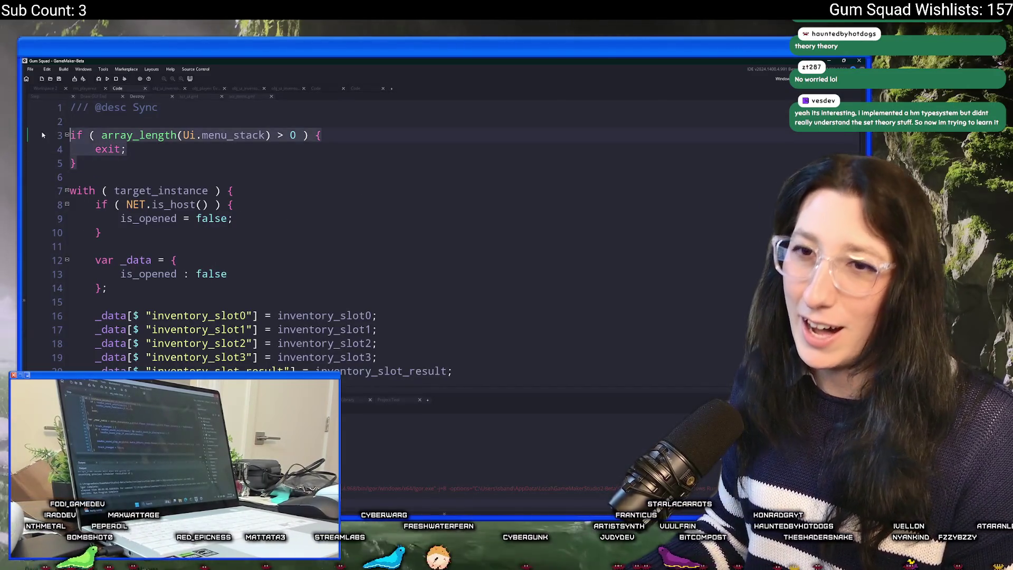
click(273, 148)
- Find obj_ui_inventory_gunworkbench through asset search and open its Destroy - Sync event code
key(ctrl+t)
text(weapon)
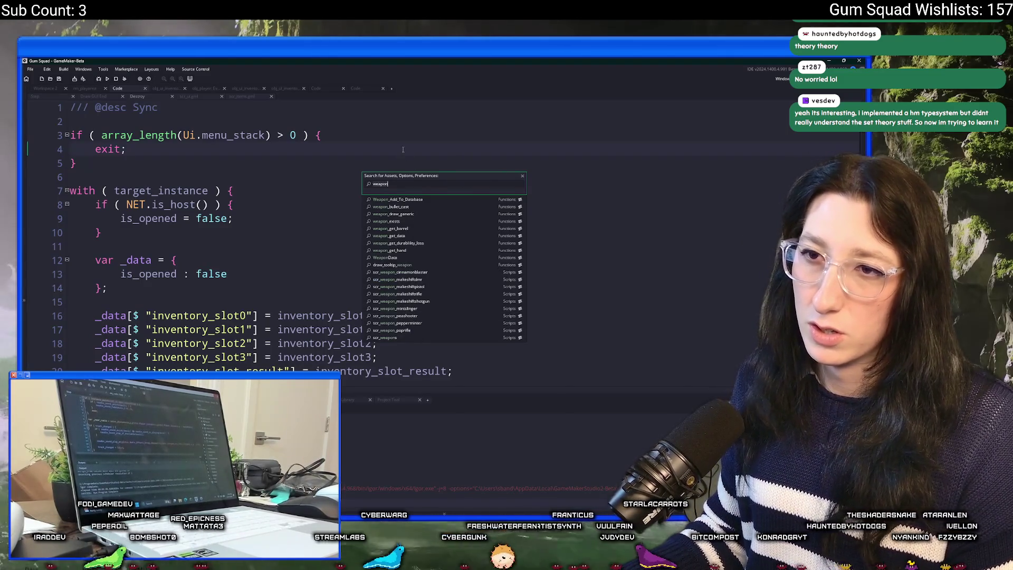
key(BackSpace)
key(BackSpace)
key(BackSpace)
key(Return)
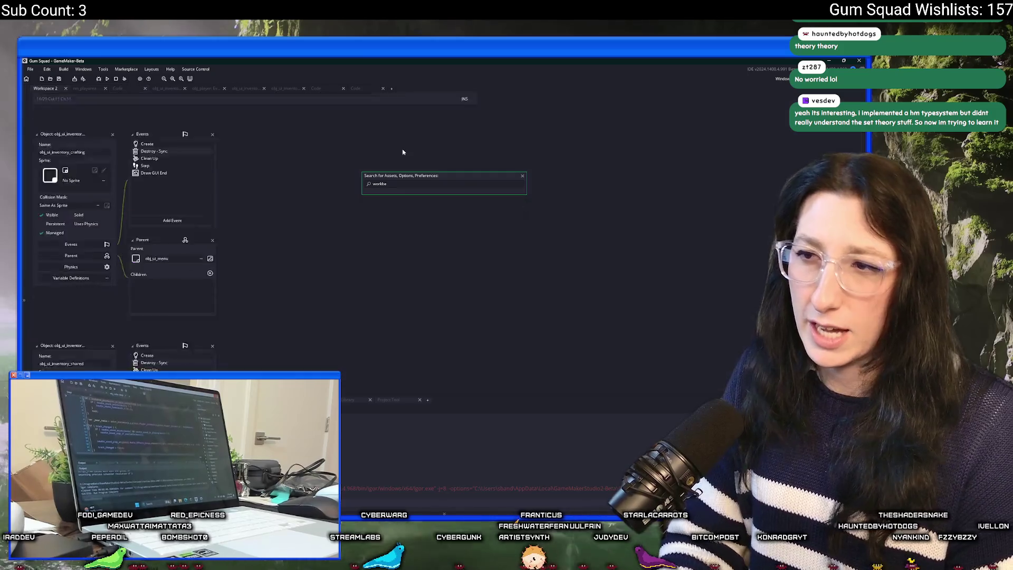
key(ctrl+t)
text(wo)
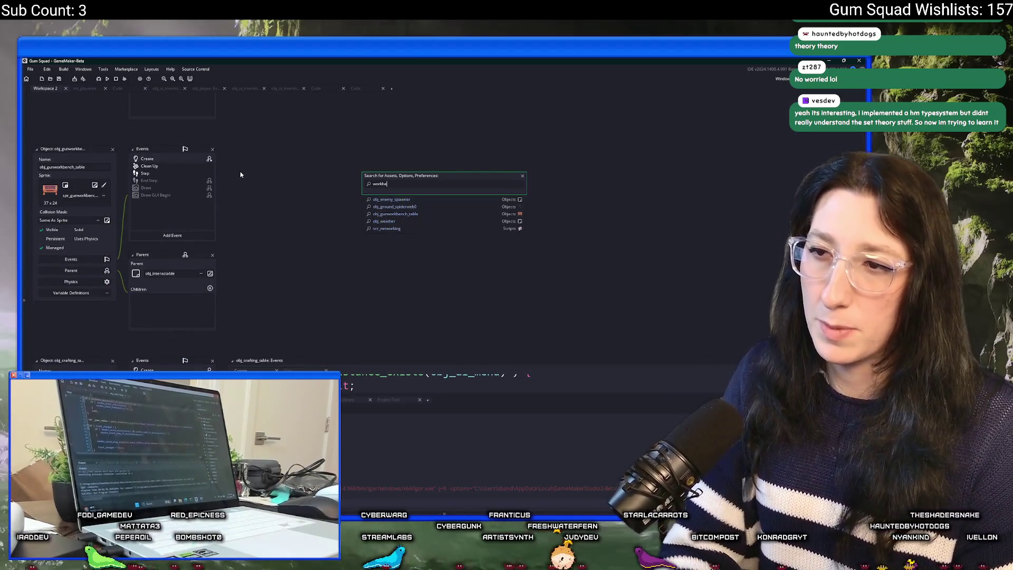
key(Return)
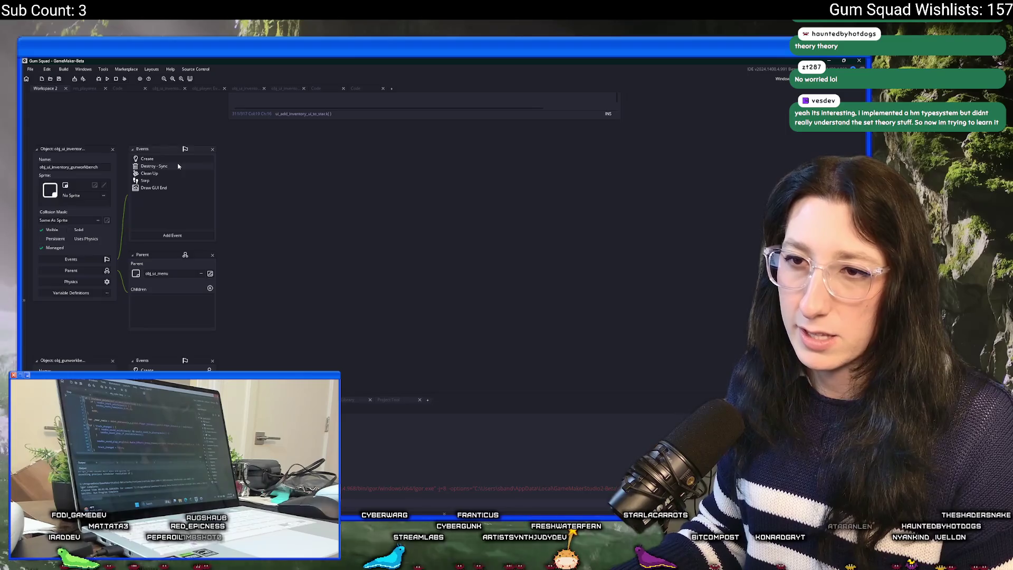
double_click(178, 166)
- Place the caret at the end of line 4, launch a test build, and switch to GitHub Desktop
scroll(151, 120, up, 2)
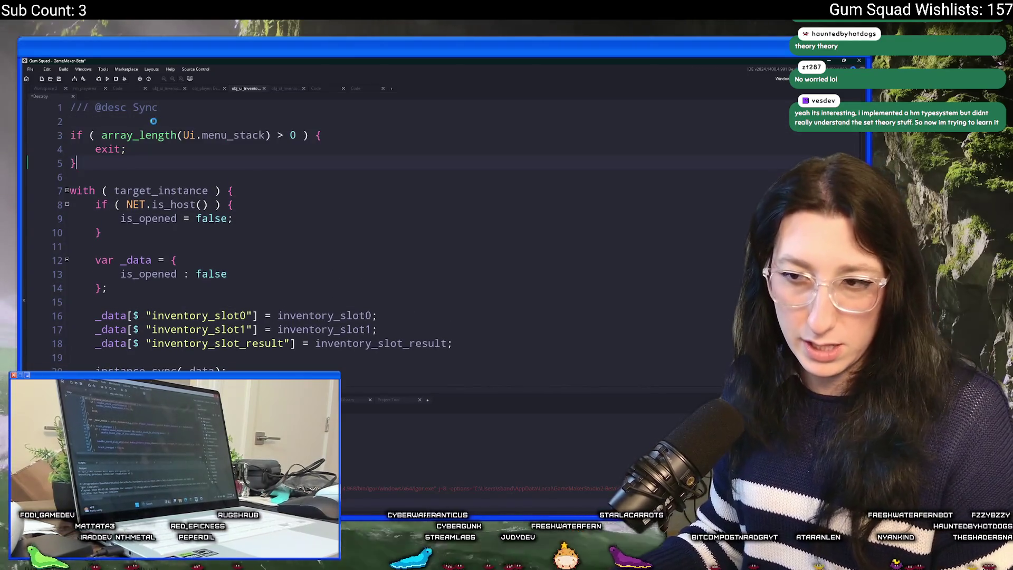
click(310, 150)
click(108, 79)
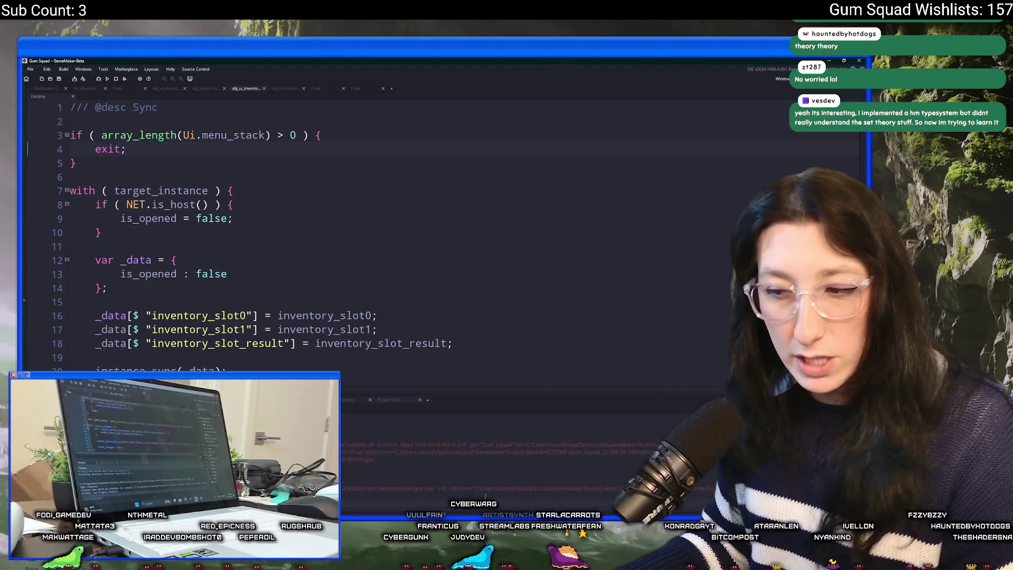
click(460, 500)
- Commit the 8 changes to main as 'Fixed inventory issues?', push to origin, then switch back
click(217, 327)
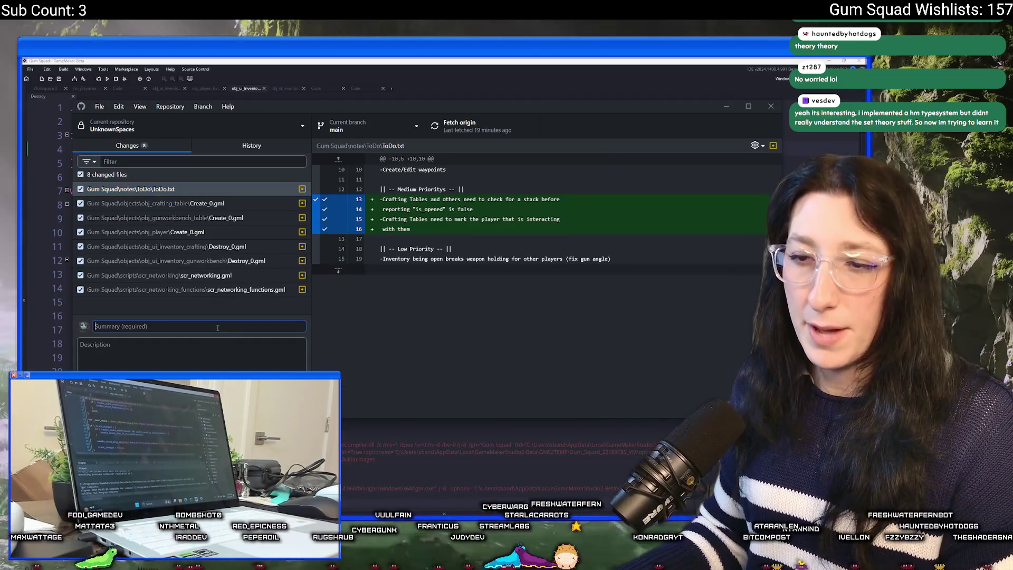
text(Fixed inventor)
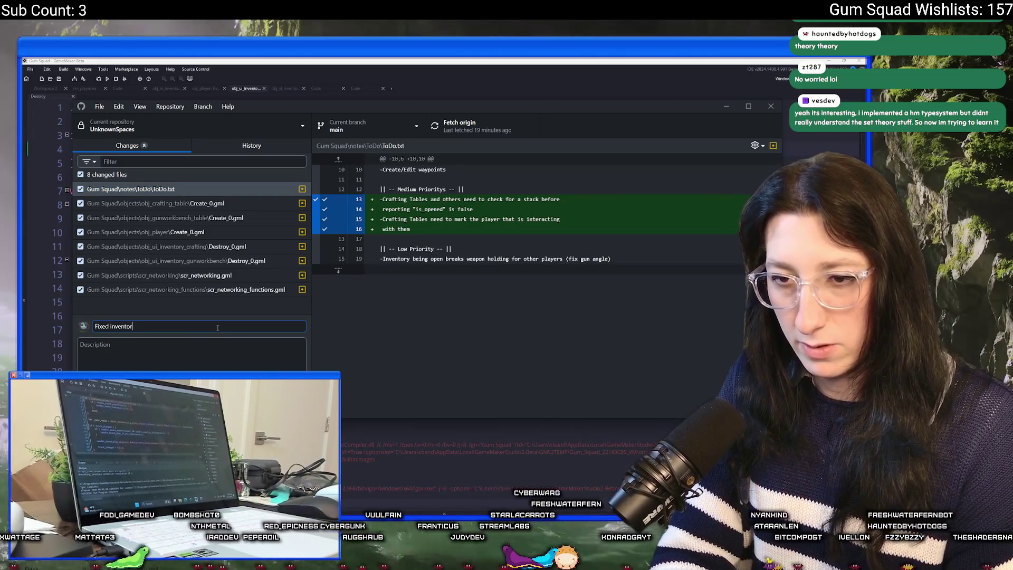
text(y issues?)
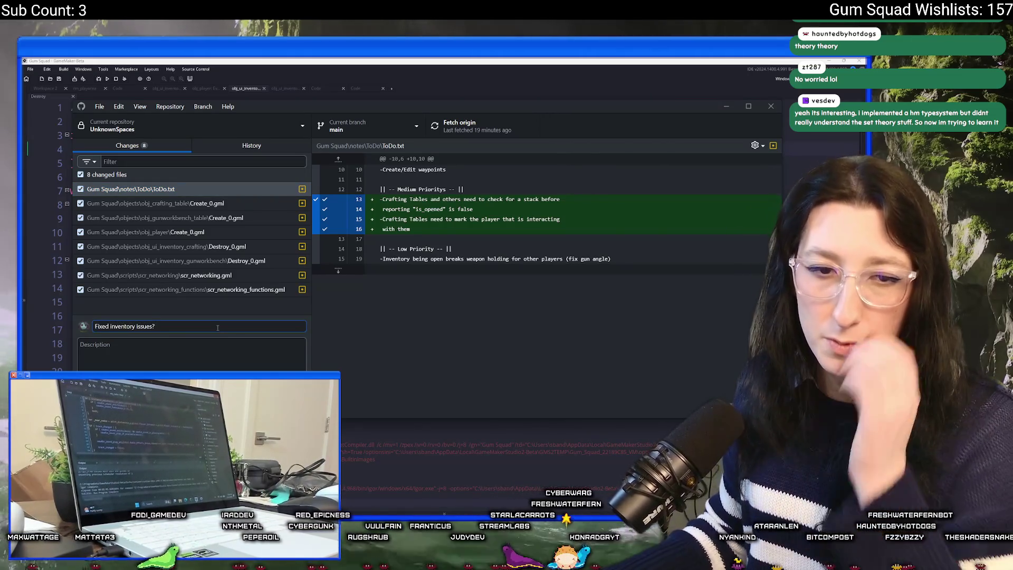
click(132, 348)
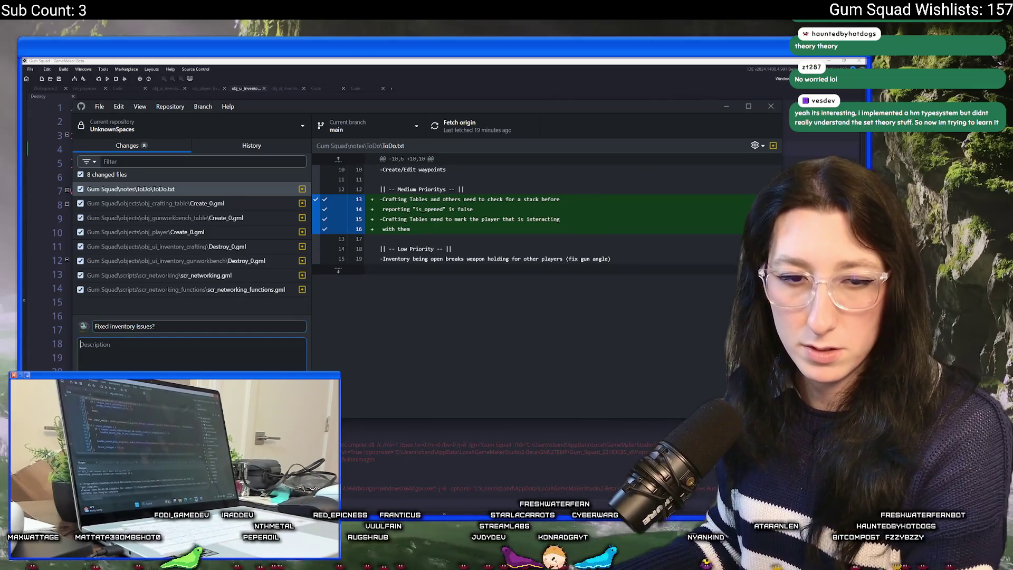
click(191, 383)
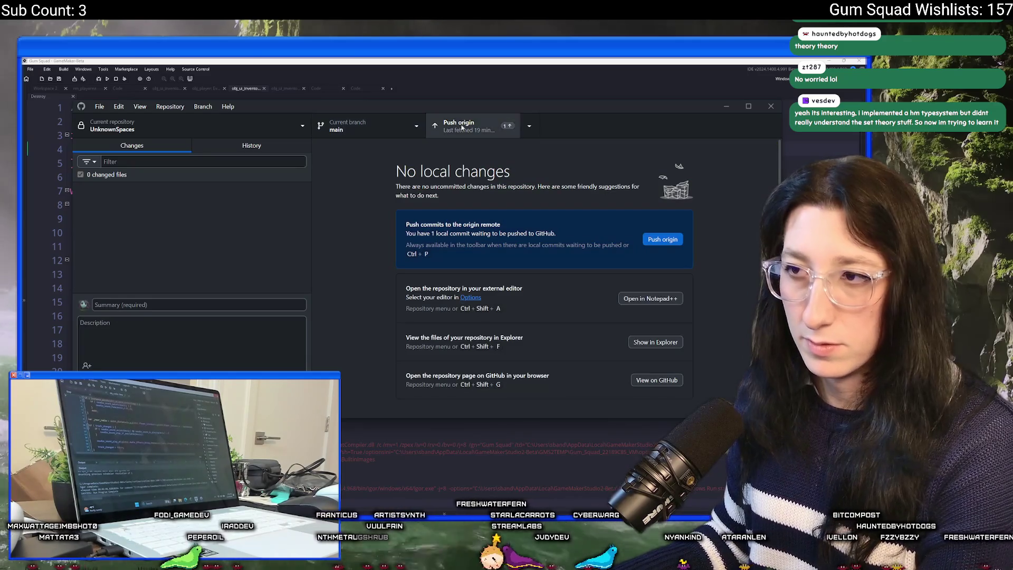
click(459, 125)
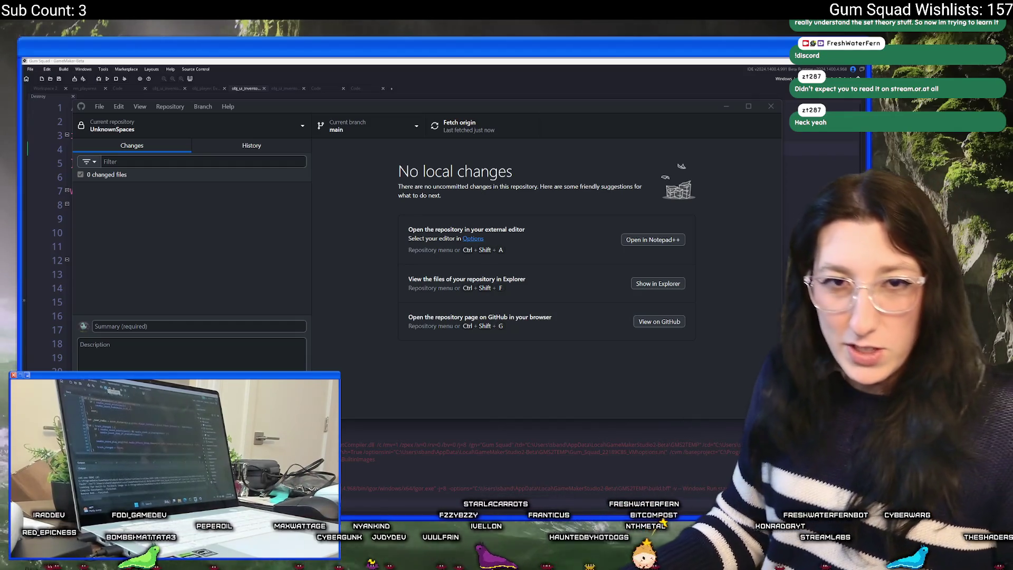
key(alt+Tab)
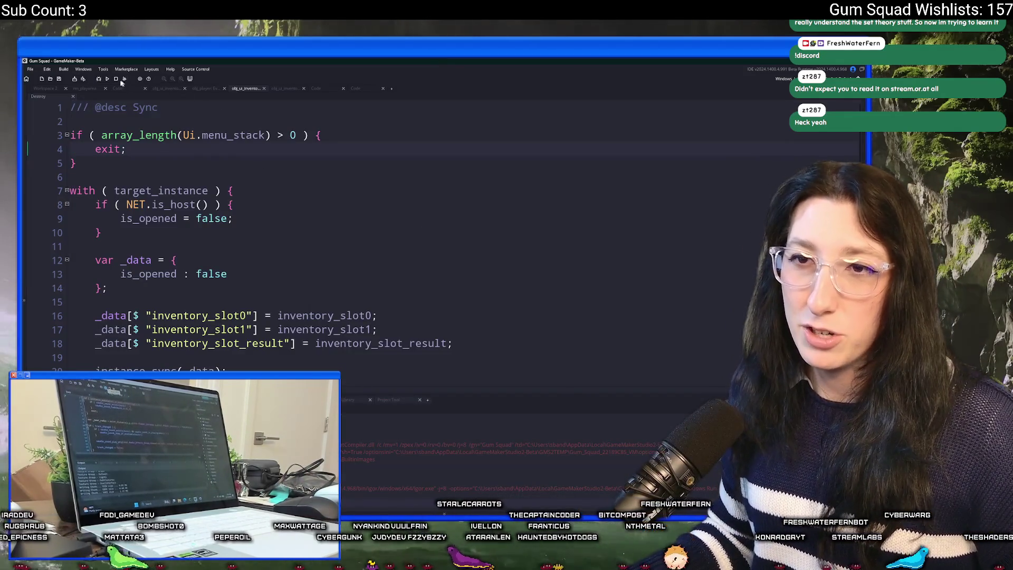
- Run the game maximized, create a Friends Only new-world lobby, and walk toward the crafting table
click(107, 79)
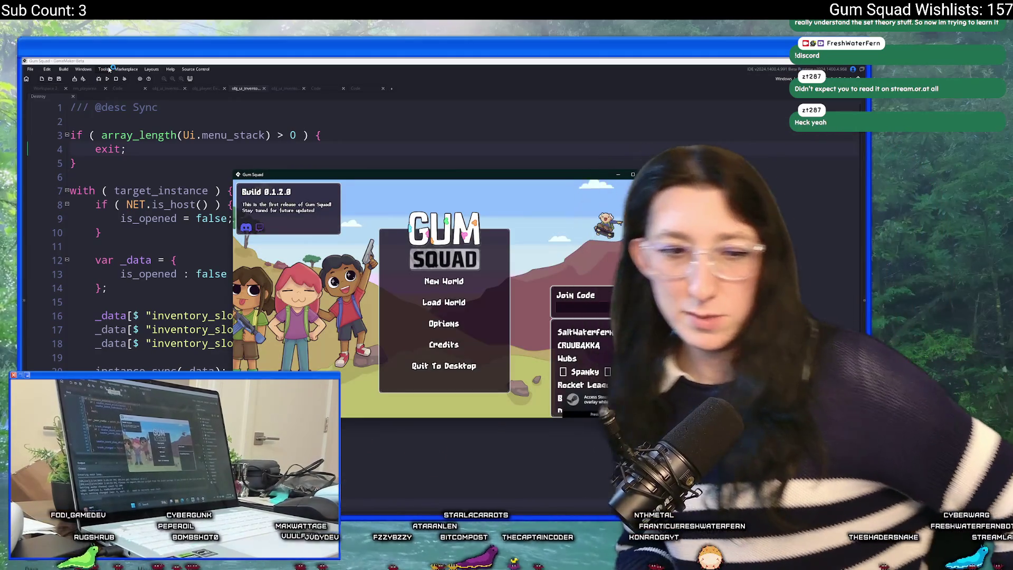
double_click(373, 175)
click(453, 253)
click(459, 285)
click(455, 391)
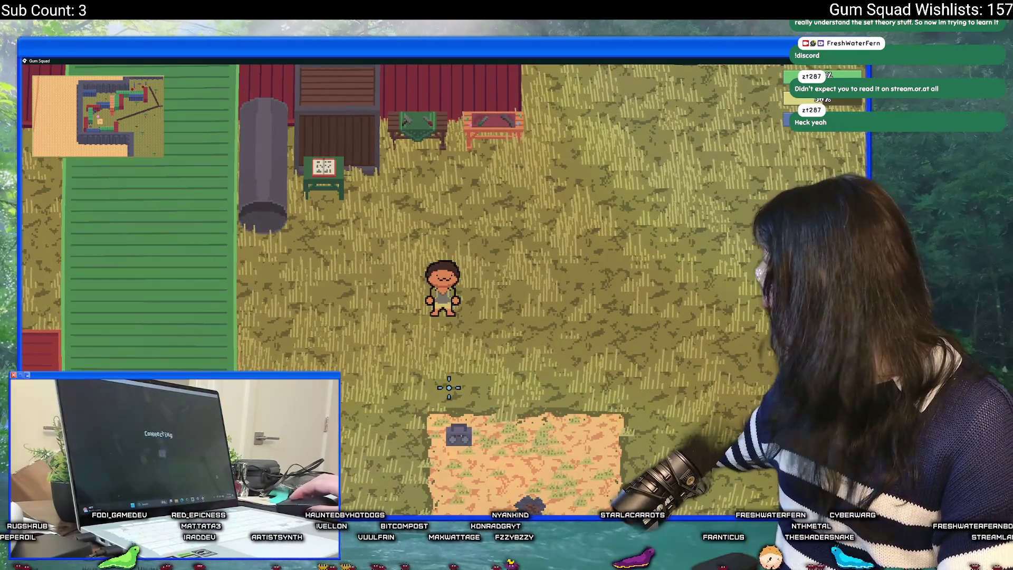
key(w)
key(d)
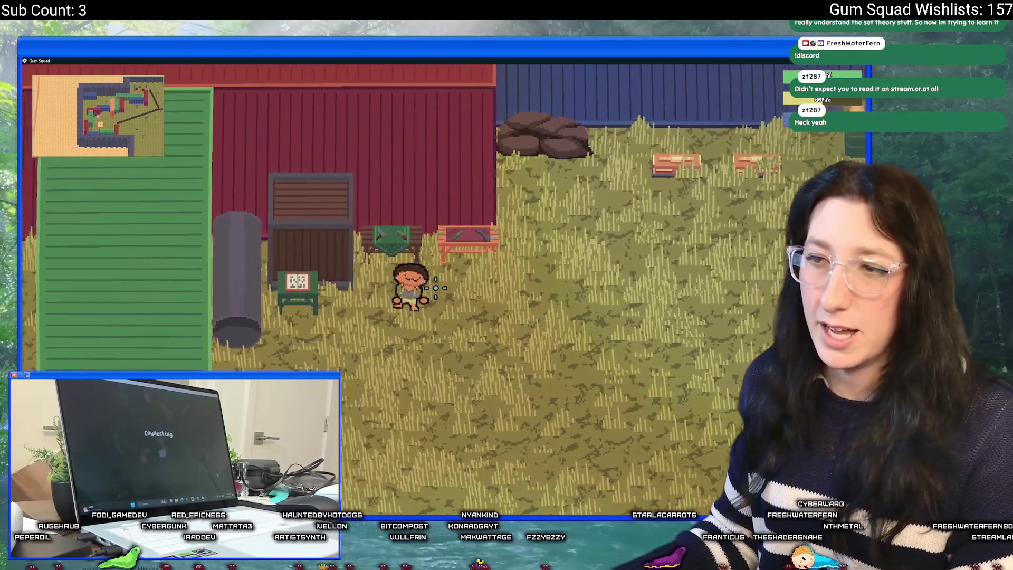
- Open and close the crafting panel and Cloth Backpack inventory twice at the crafting table
key(e)
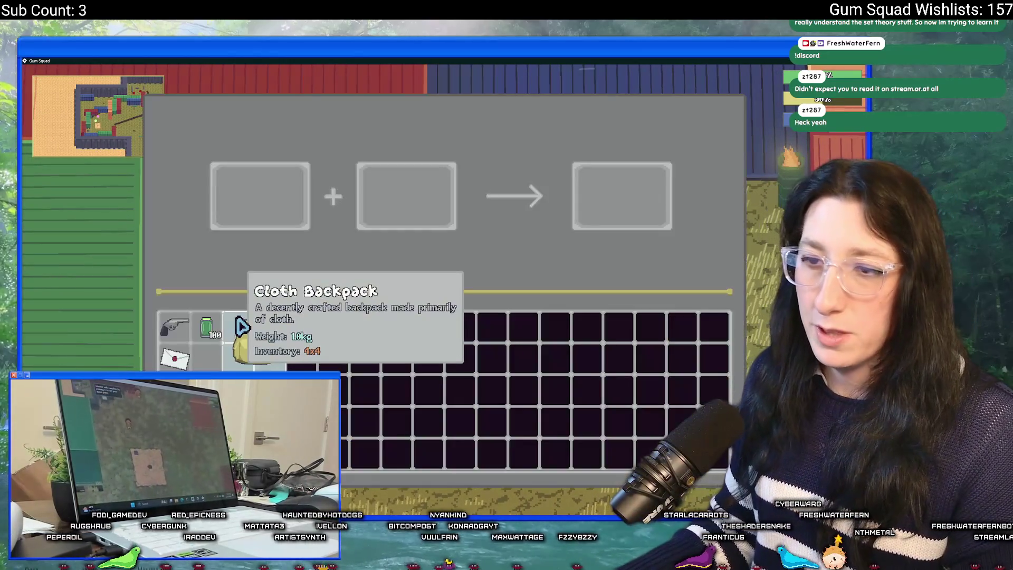
click(245, 337)
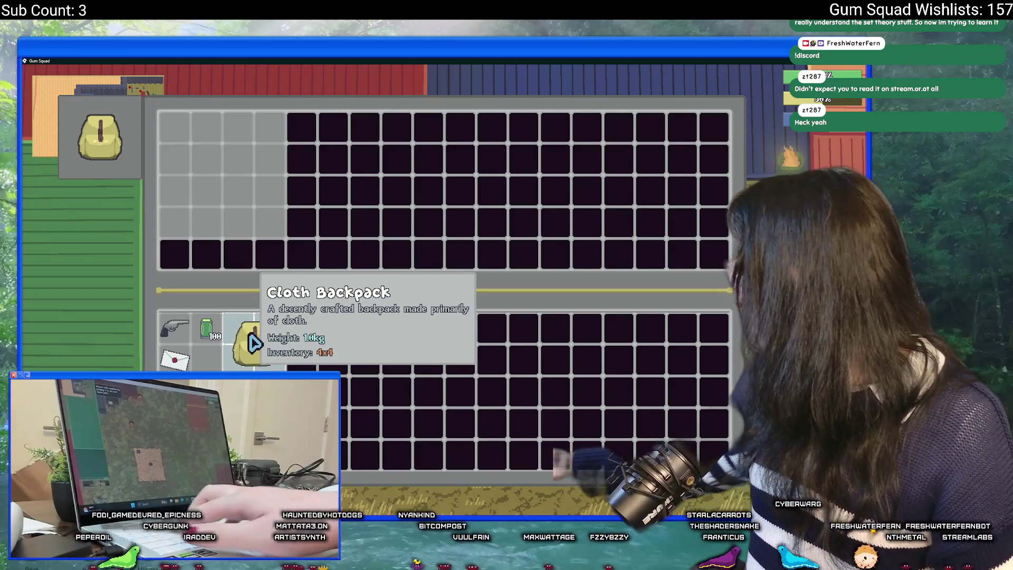
click(253, 342)
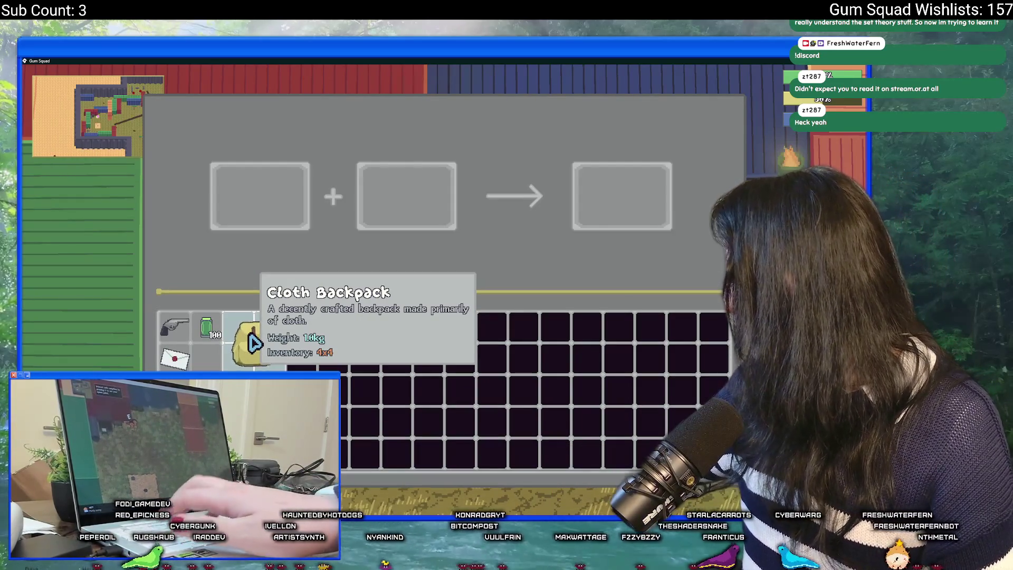
key(e)
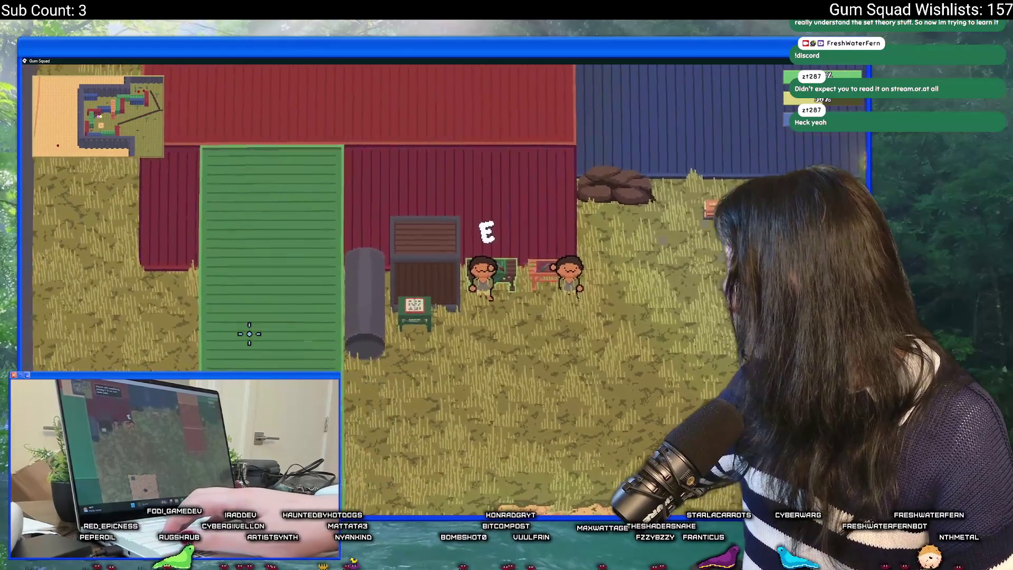
key(e)
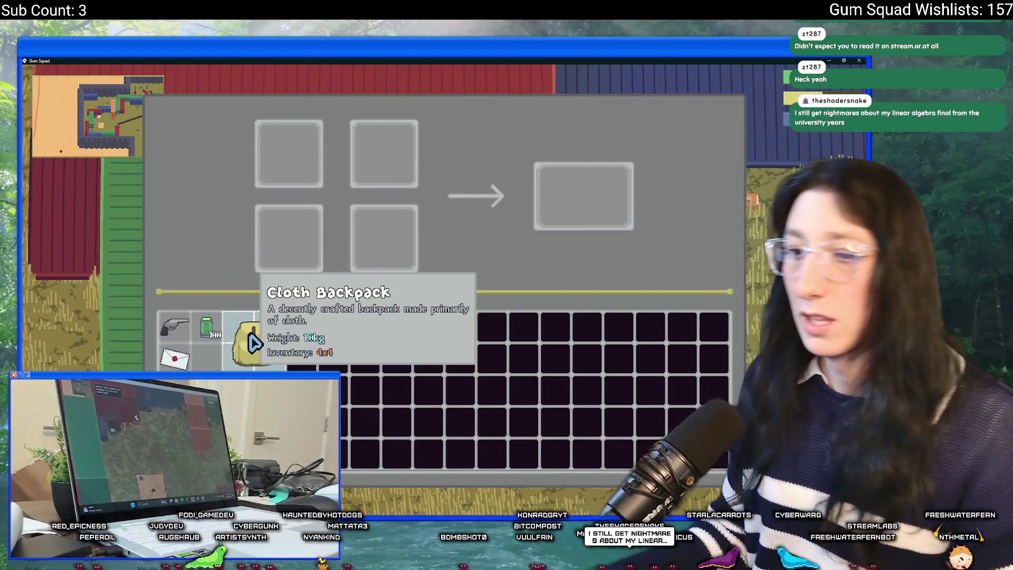
click(253, 343)
key(e)
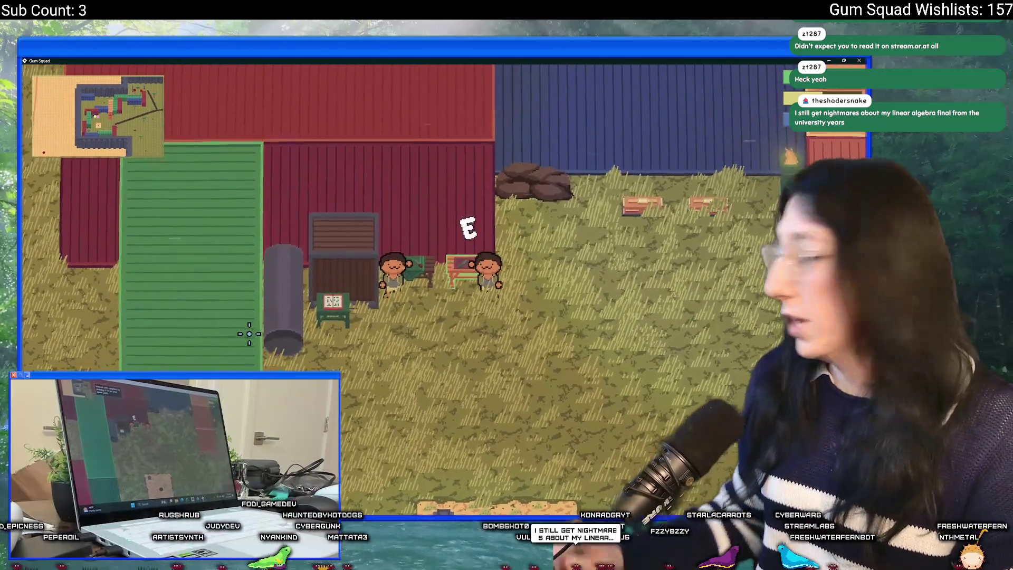
- Walk around beside the other player, toggling the inventory open and closed with Tab
key(w)
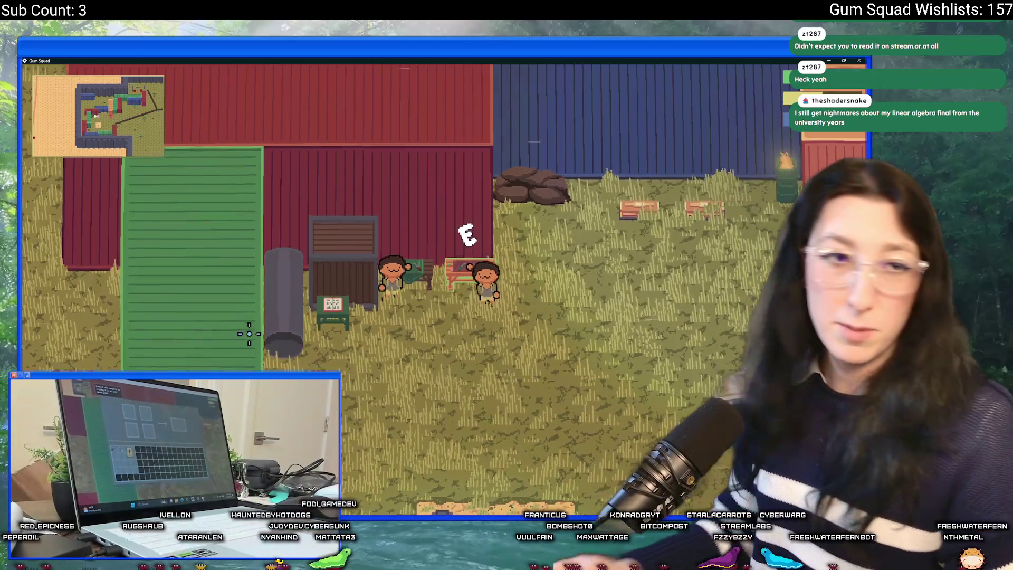
key(a)
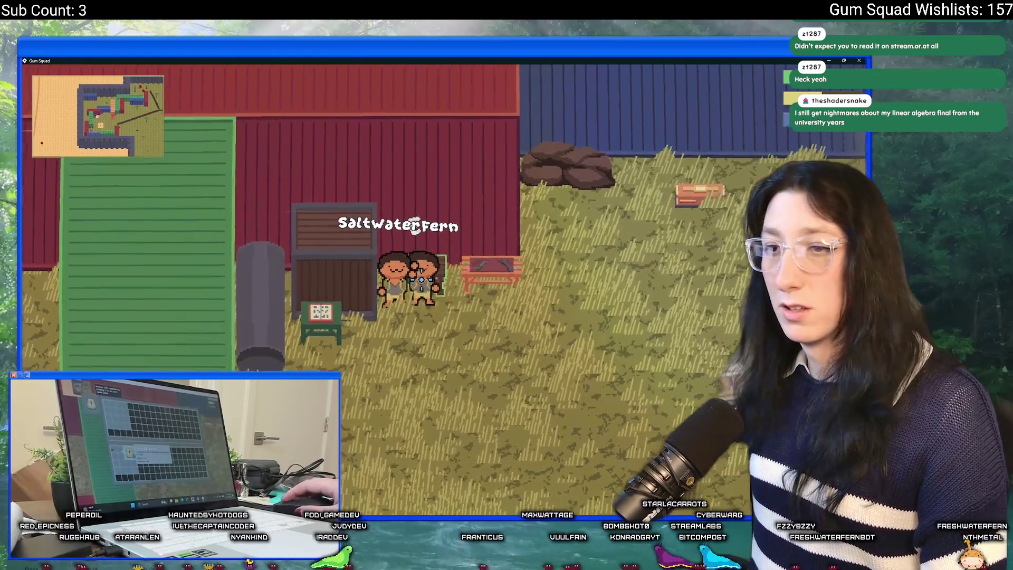
key(s)
key(Tab)
key(Tab)
key(w)
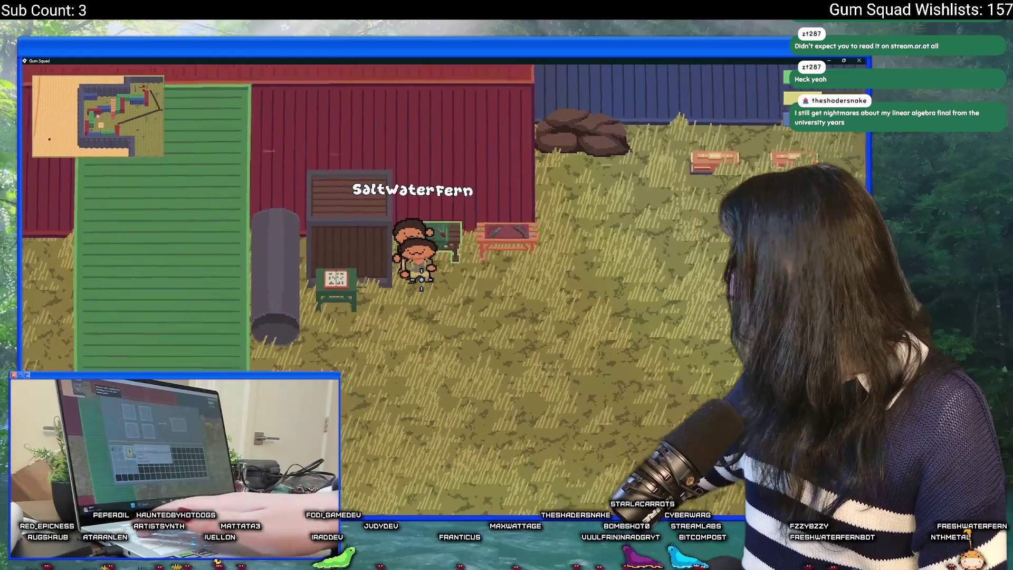
key(Tab)
key(Tab)
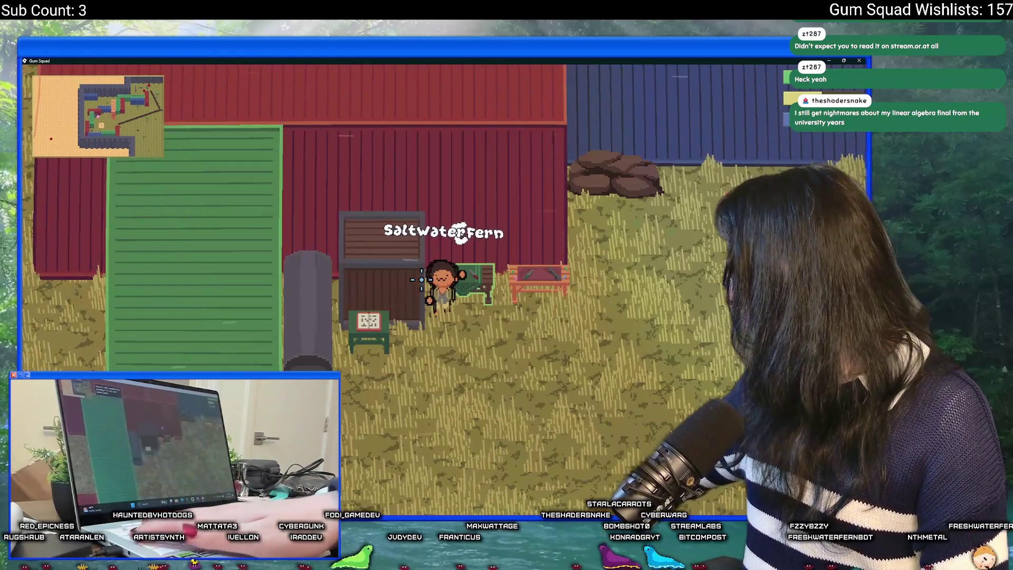
key(s)
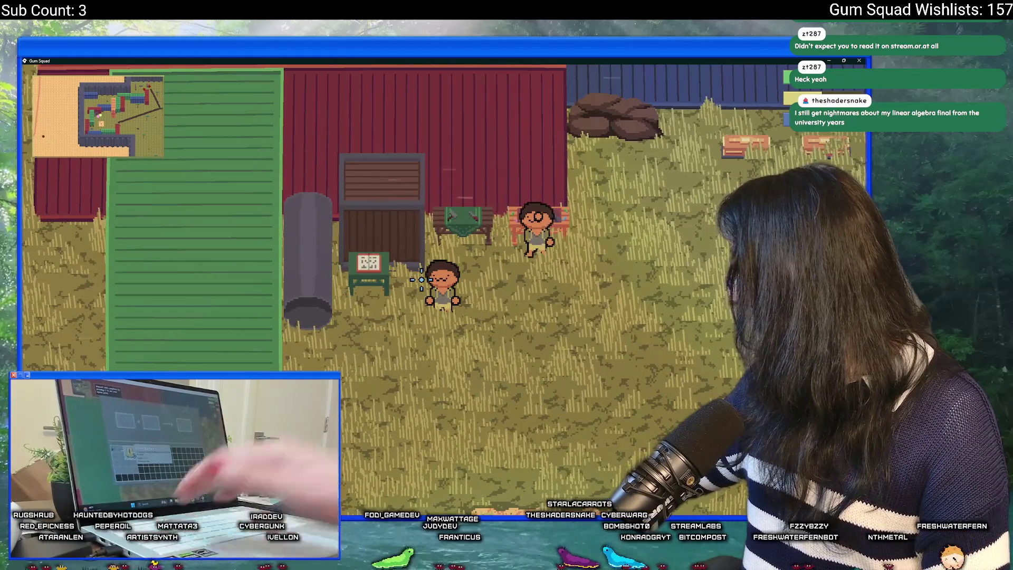
key(d)
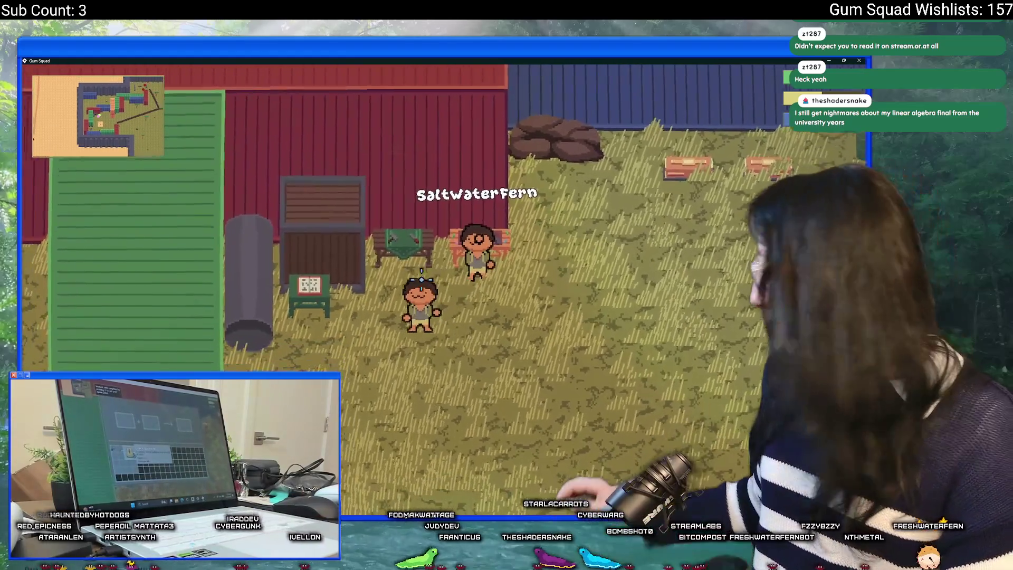
key(a)
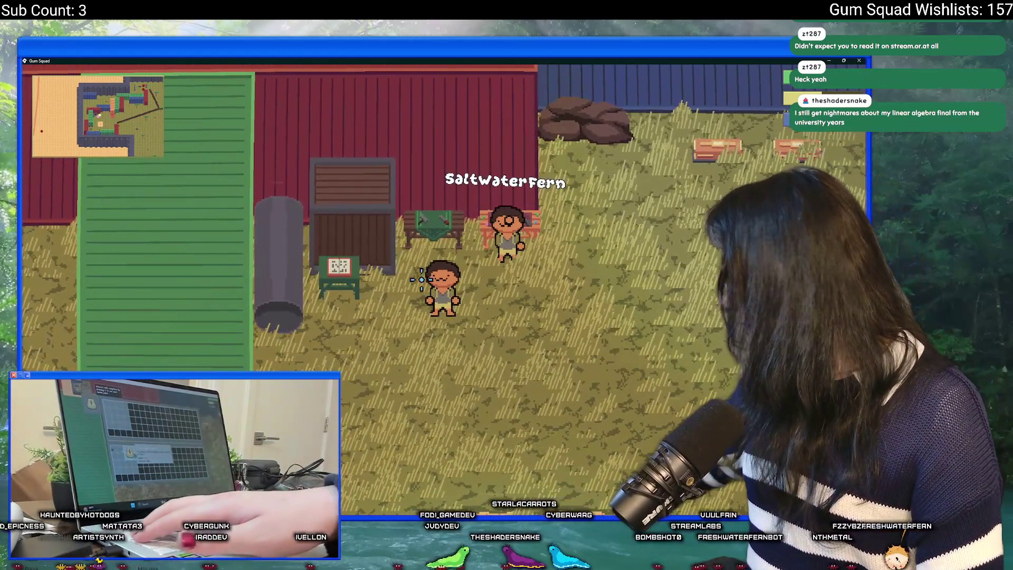
key(w)
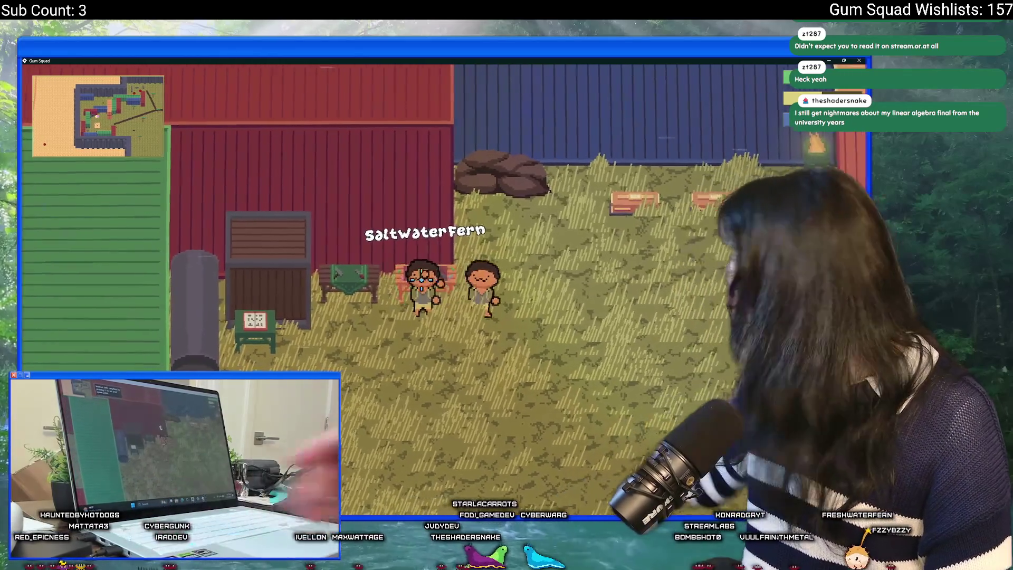
- Walk to the red chest, open its storage, and move the cloth backpack into it
key(d)
key(w)
key(e)
click(254, 343)
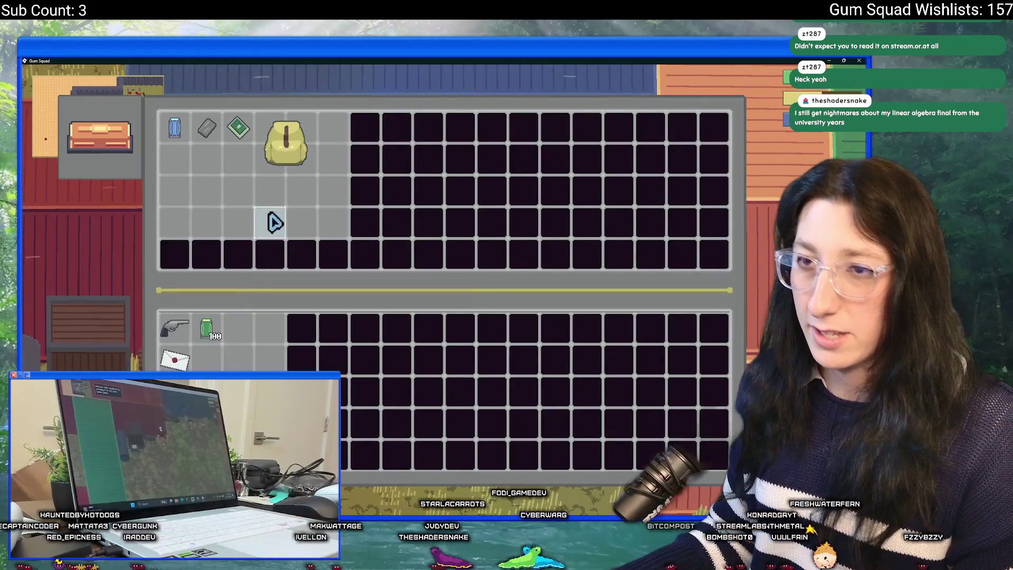
- Move the backpack back to the player inventory, view its grid, then close the inventory
click(269, 158)
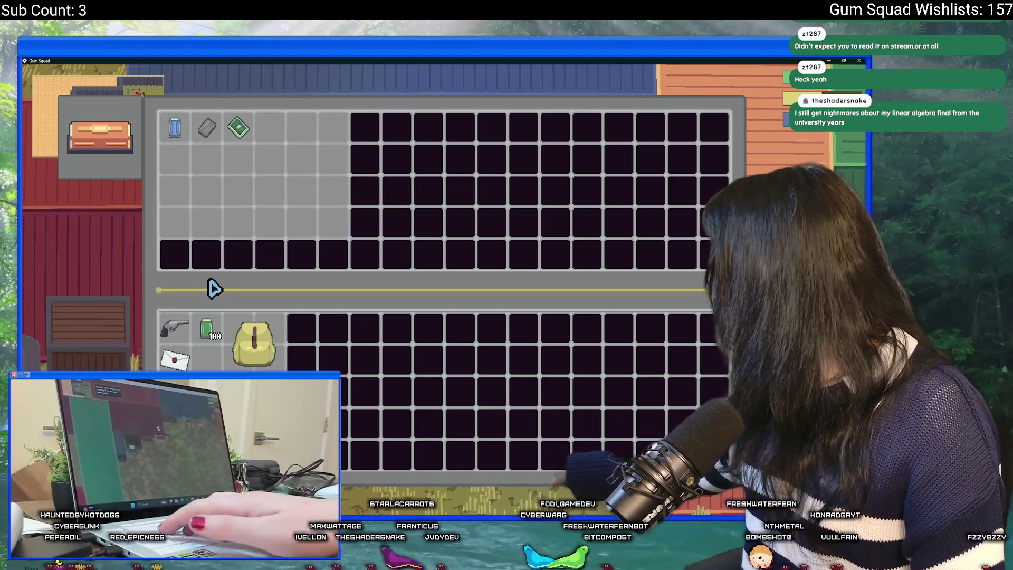
right_click(272, 348)
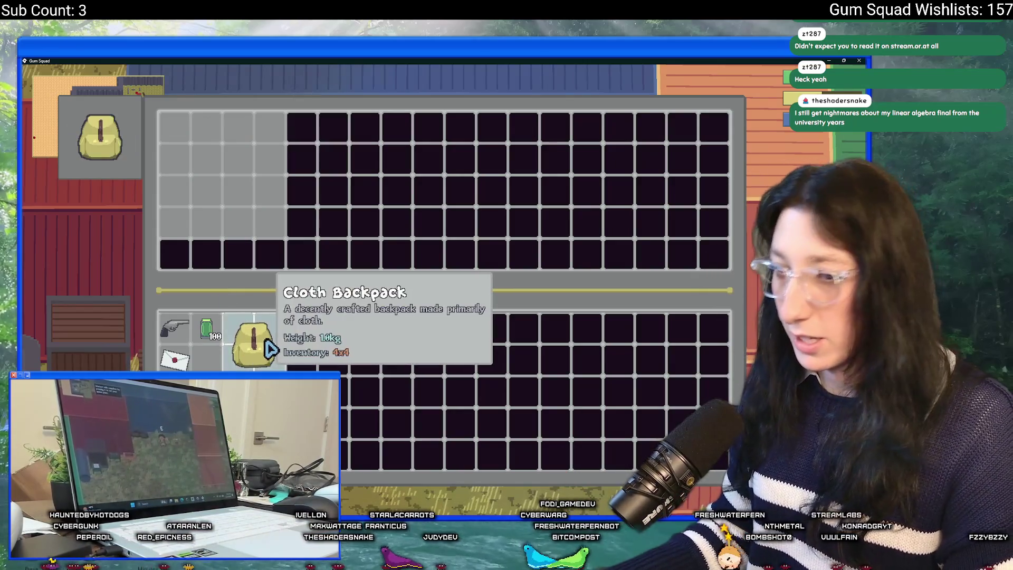
right_click(271, 347)
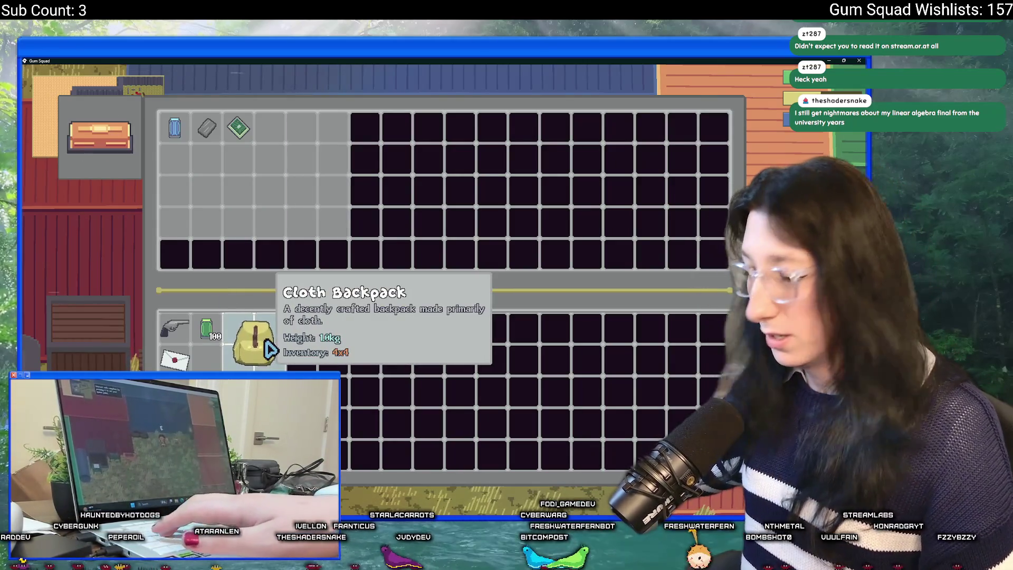
key(Escape)
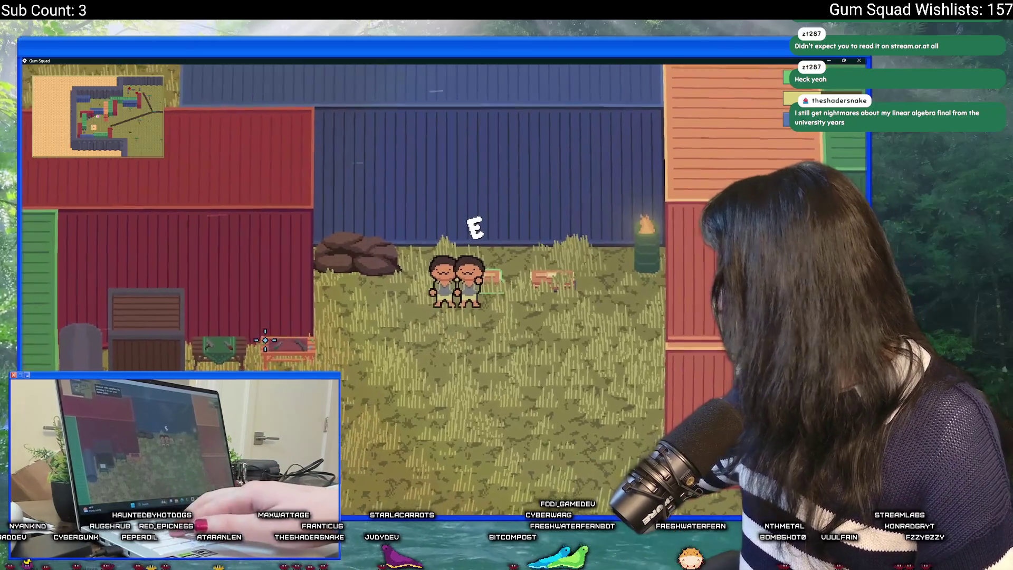
- Walk back and forth beside the other player, then close the game window
key(s)
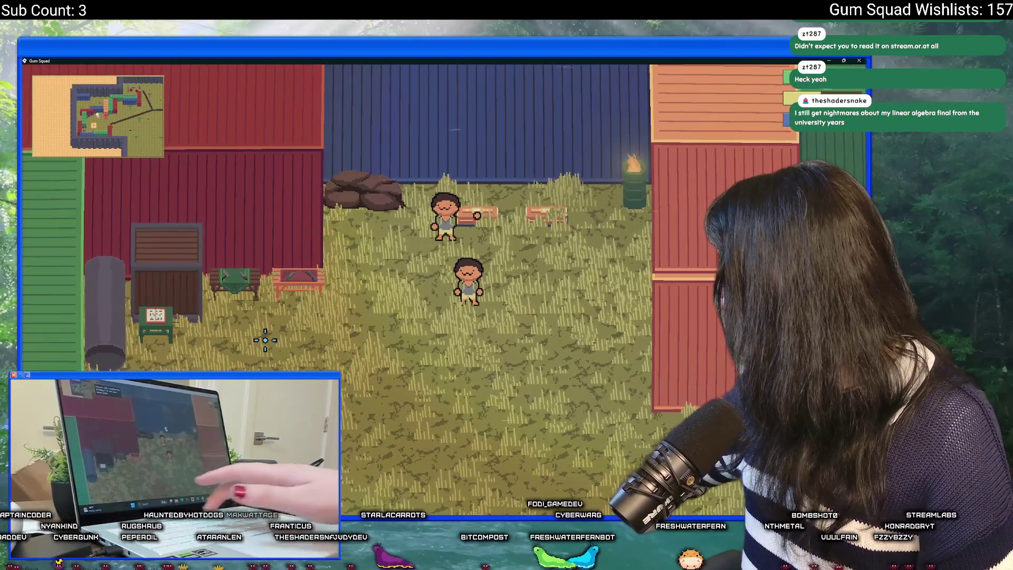
key(s)
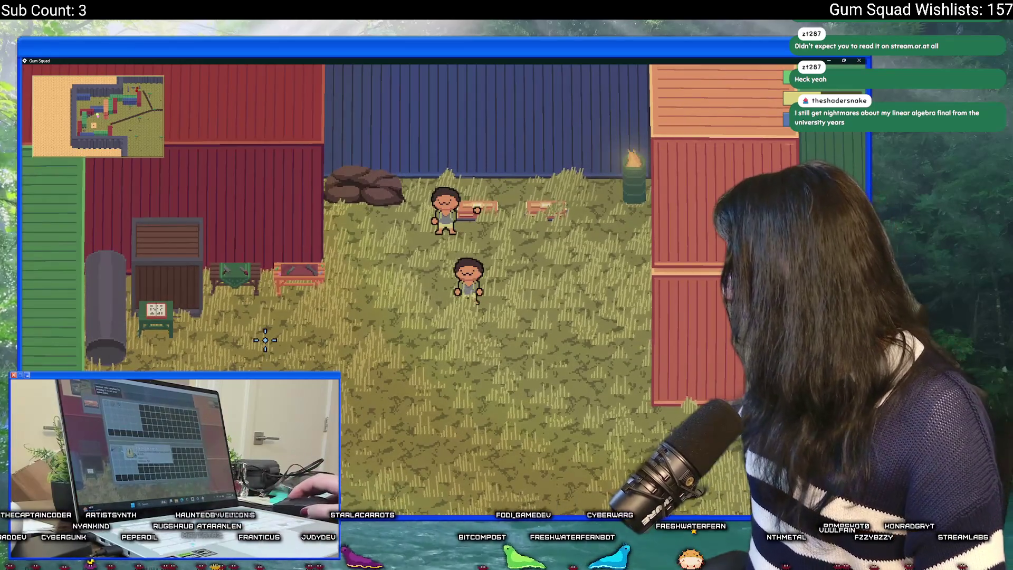
key(w)
key(s)
key(w)
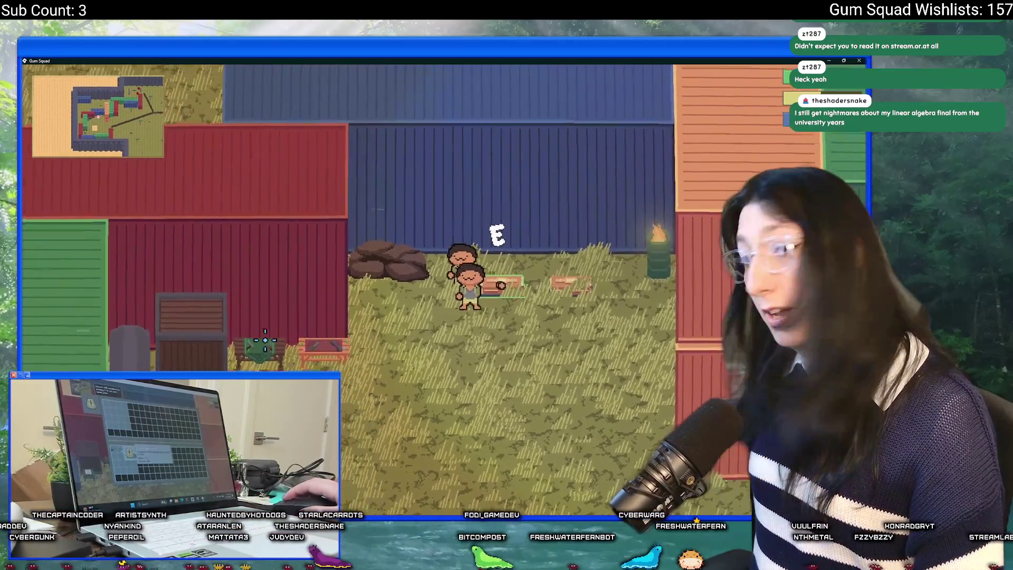
key(s)
key(w)
key(s)
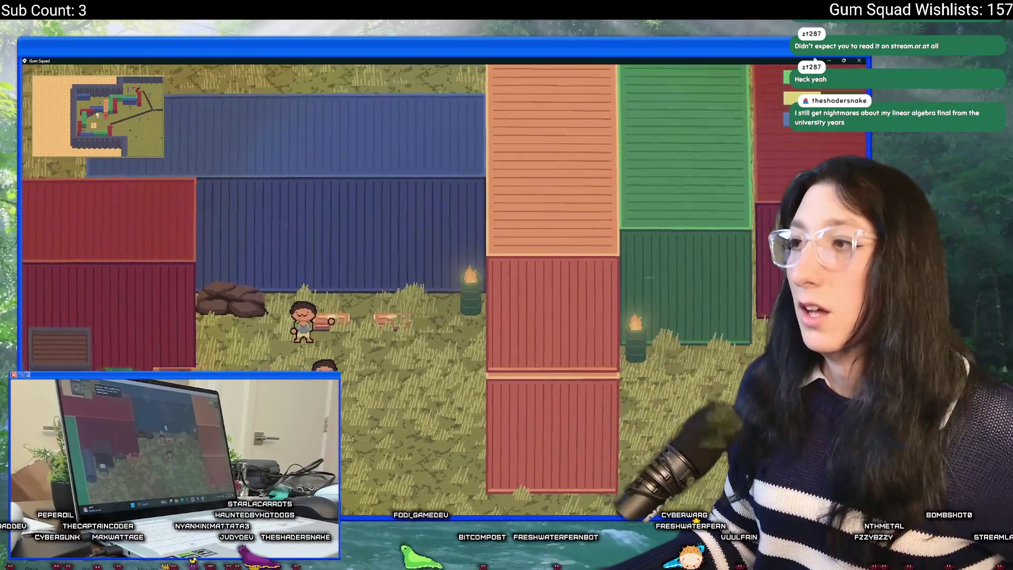
key(w)
click(857, 60)
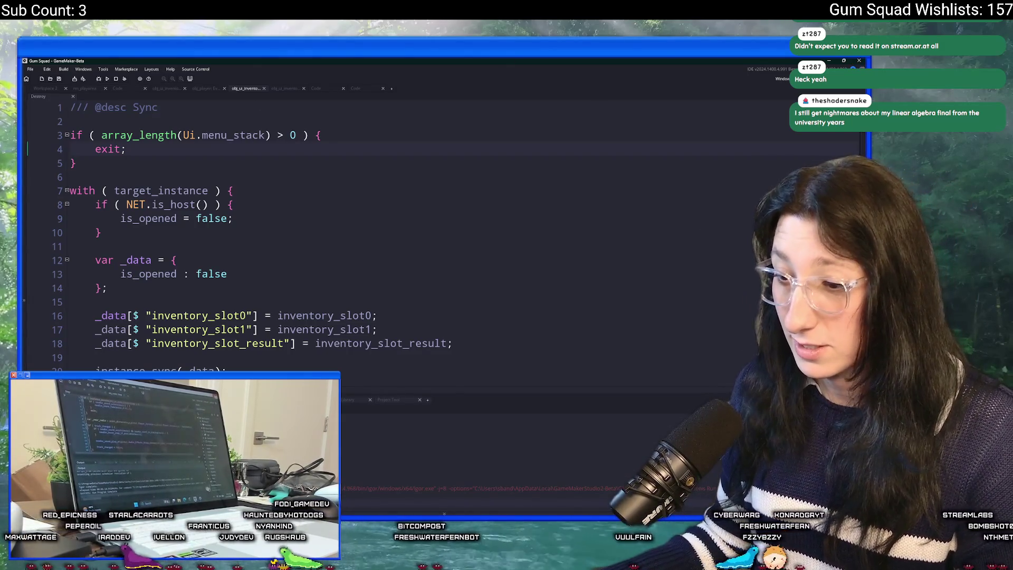
- Switch to GitHub Desktop to confirm the repository shows no local changes
key(alt+Tab)
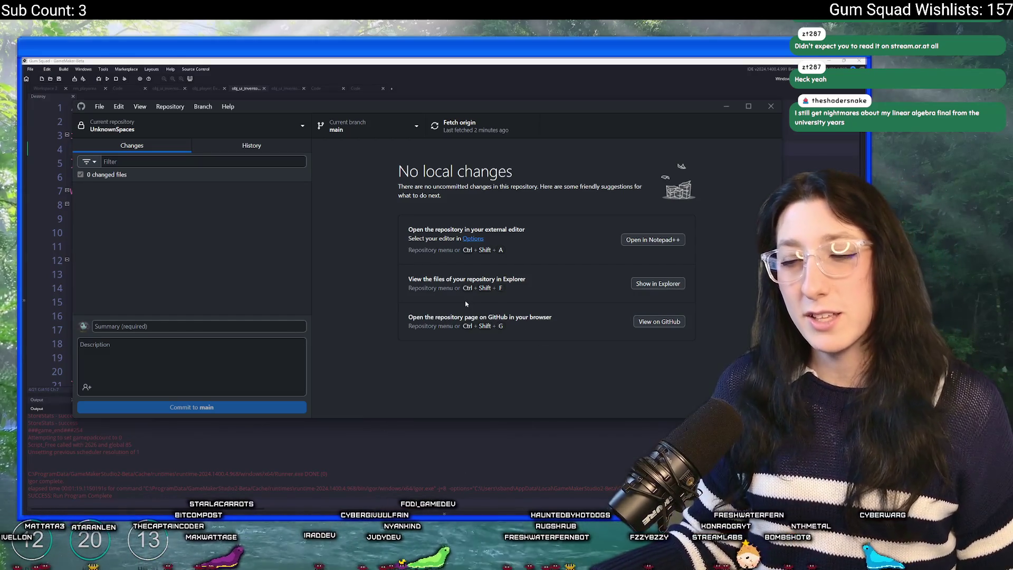
- Hide GitHub Desktop so the GameMaker Destroy - Sync code editor is in front
key(alt+Tab)
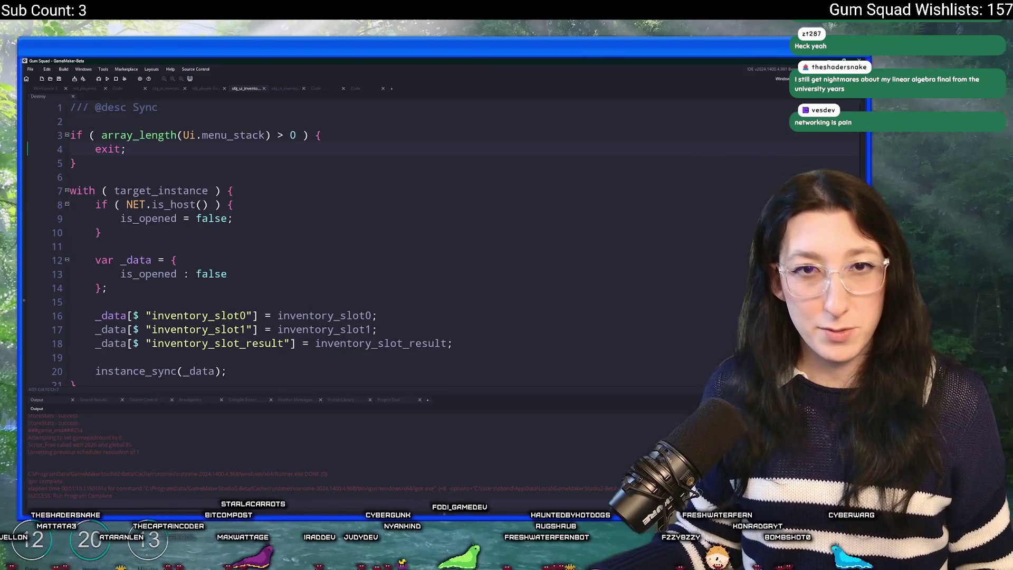
key(alt+Tab)
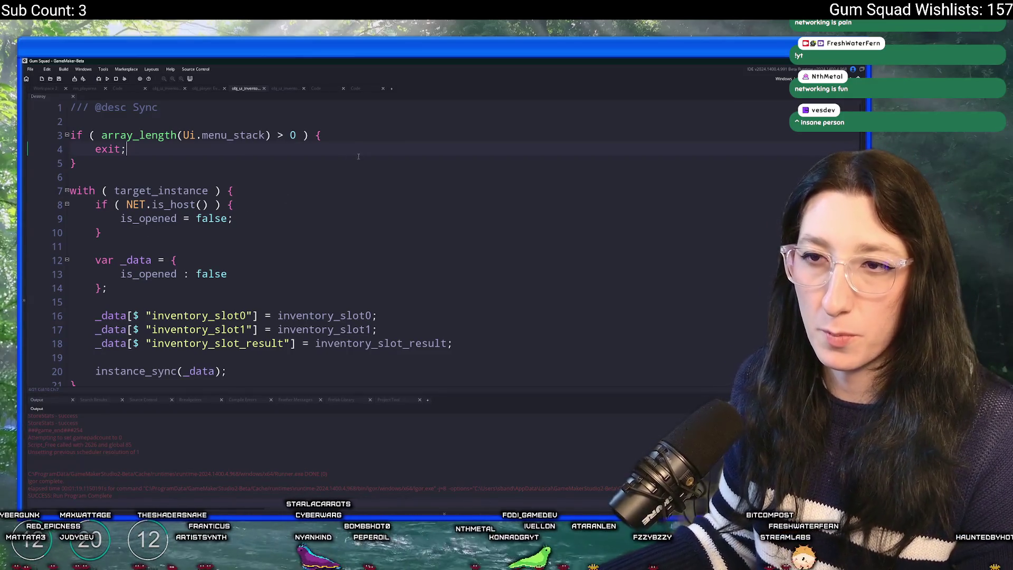
click(86, 89)
- Delete the two Crafting Tables tasks from the ToDo note's Medium Priority list, then launch another test build
scroll(340, 216, down, 3)
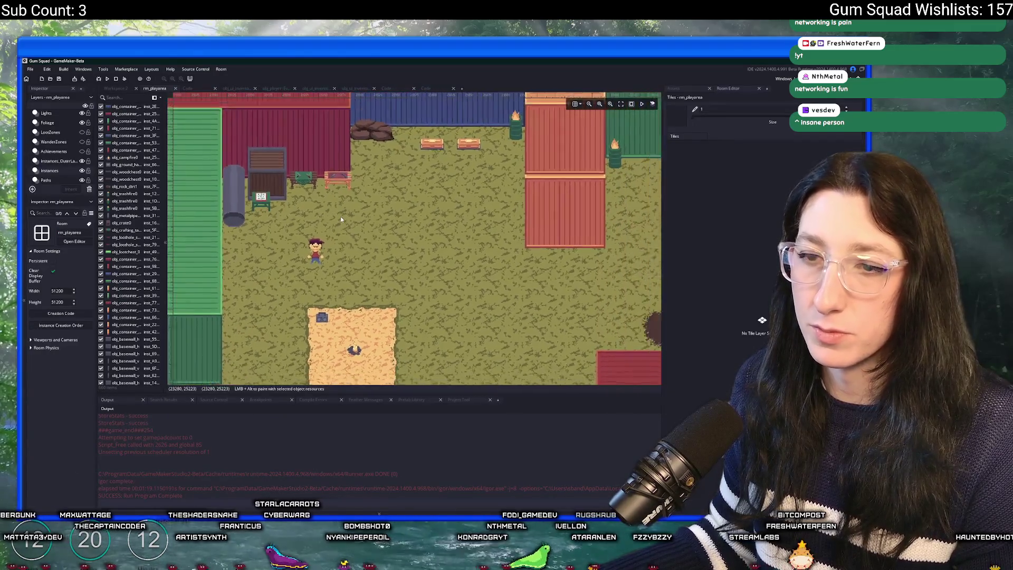
key(ctrl+t)
text(tod)
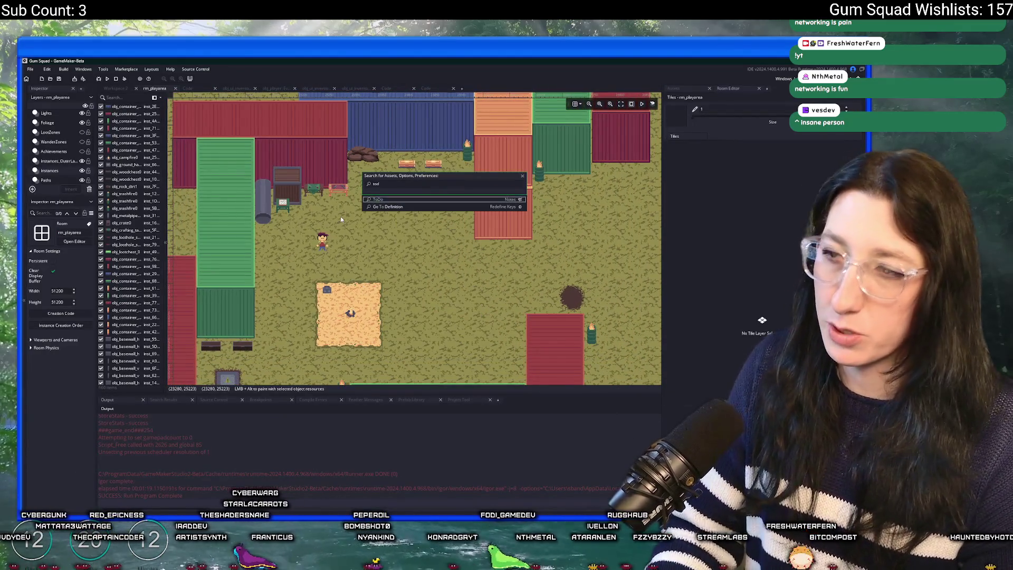
key(Return)
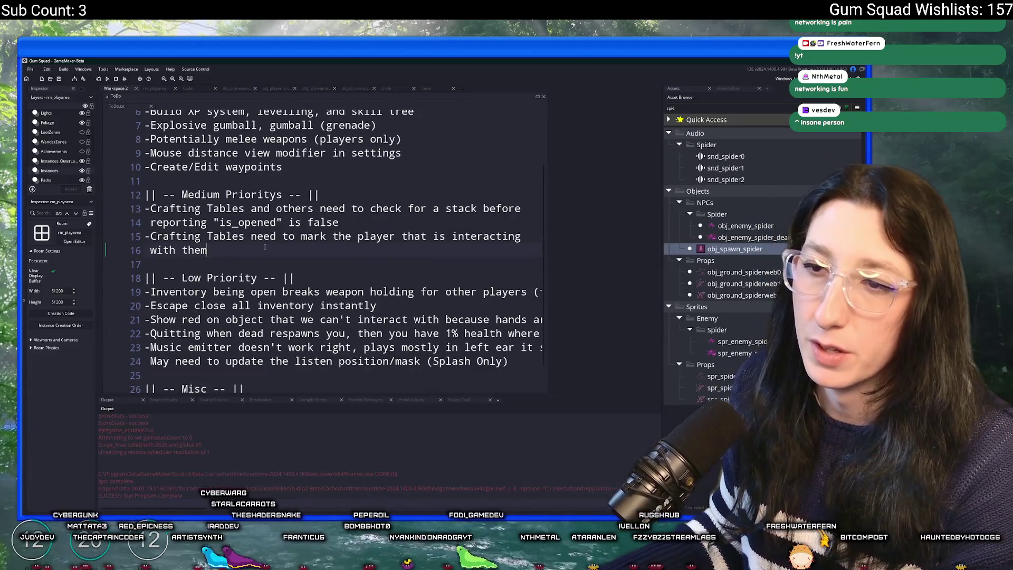
click(124, 207)
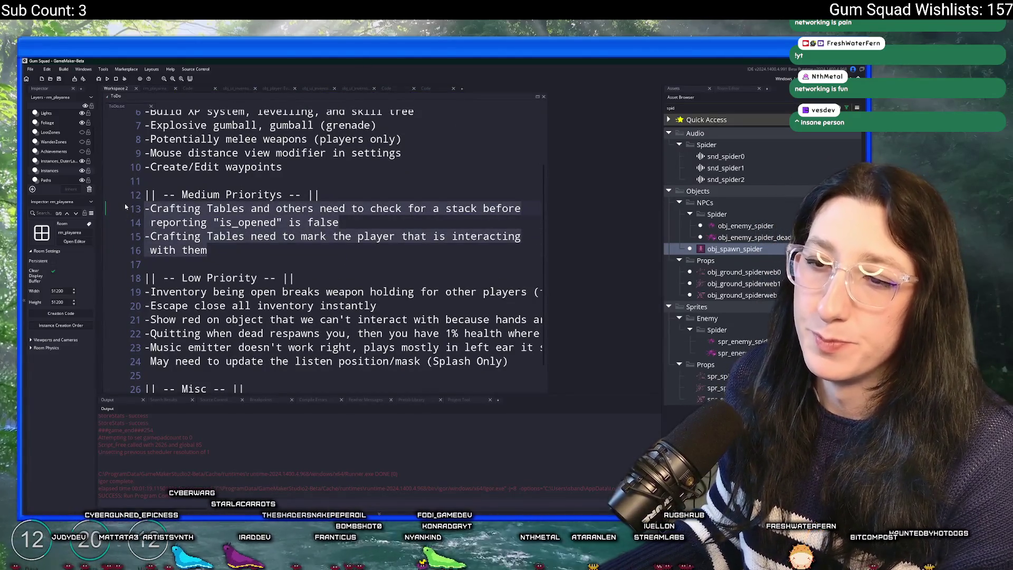
key(BackSpace)
key(BackSpace)
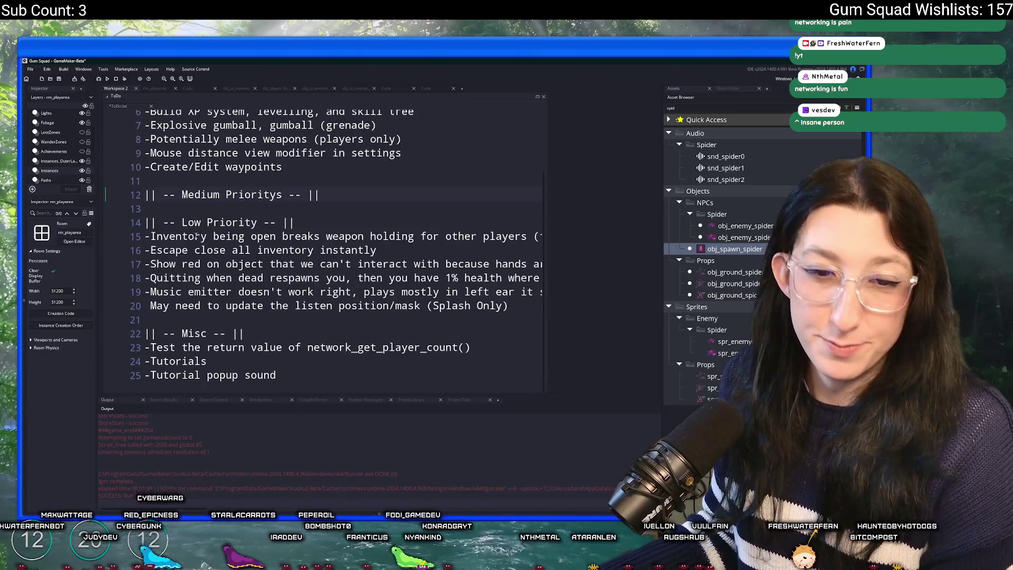
click(429, 304)
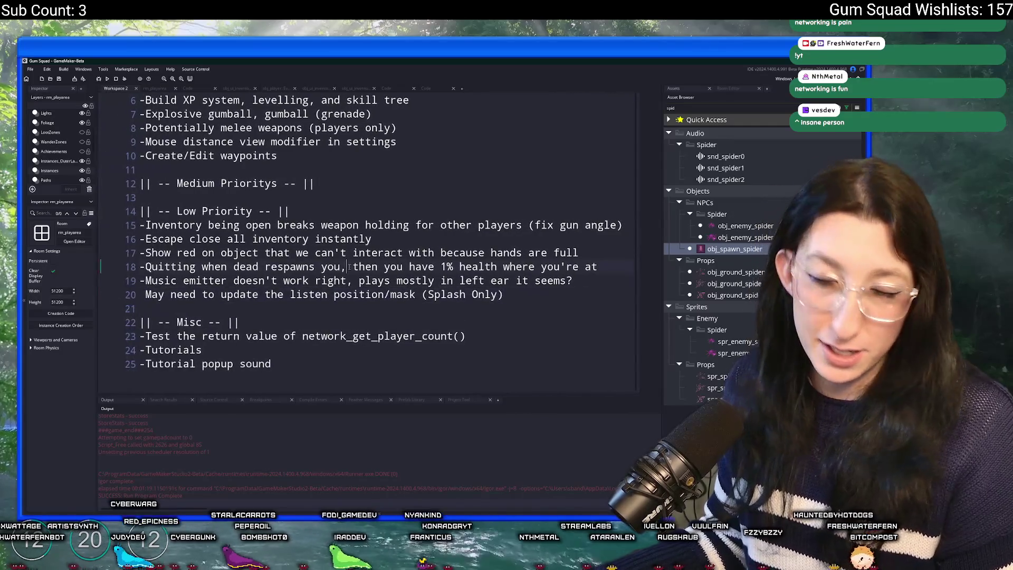
click(371, 240)
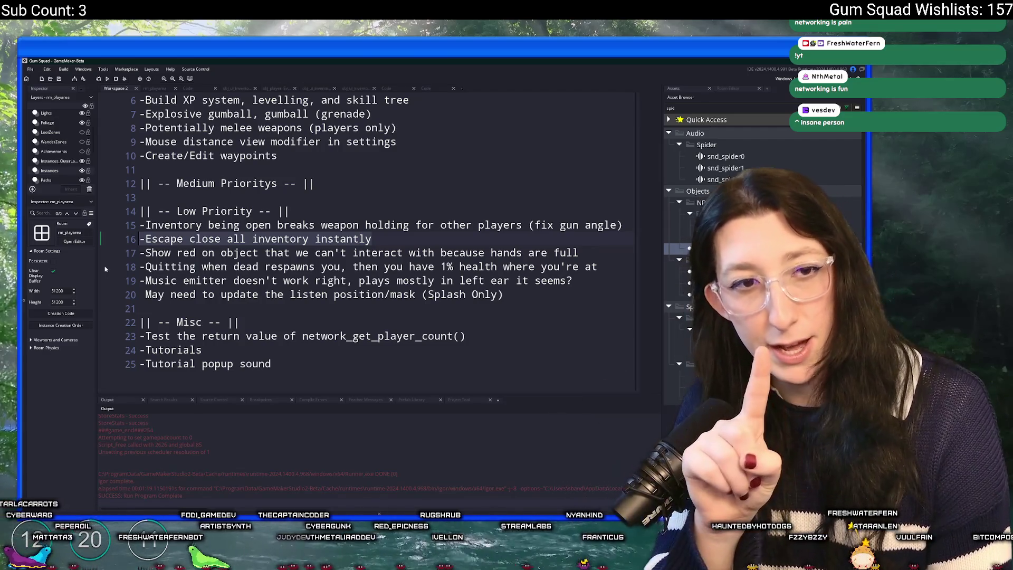
click(239, 257)
key(F5)
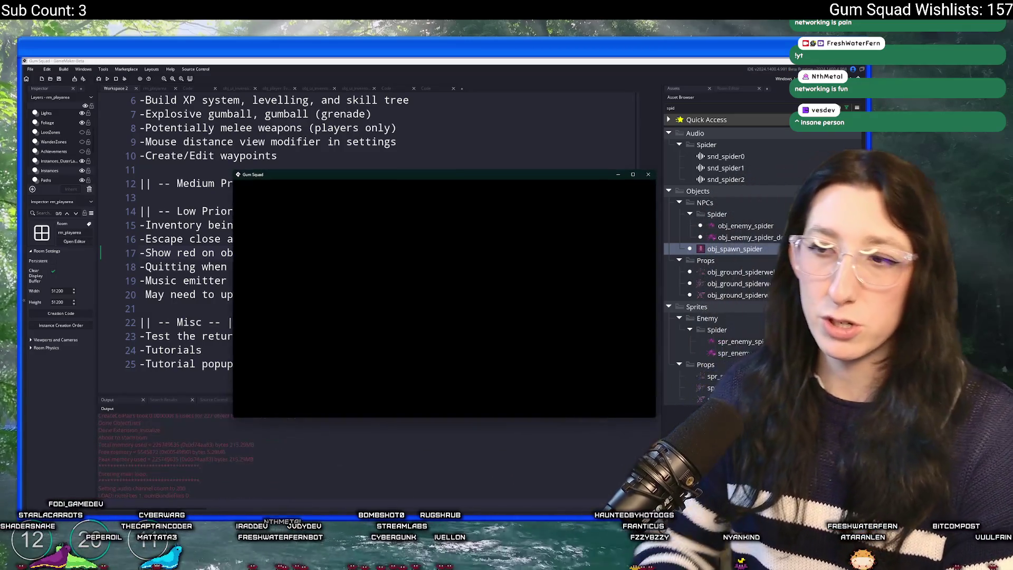
- Start a new world, host a lobby, and walk the character to the workbench
click(443, 281)
click(444, 349)
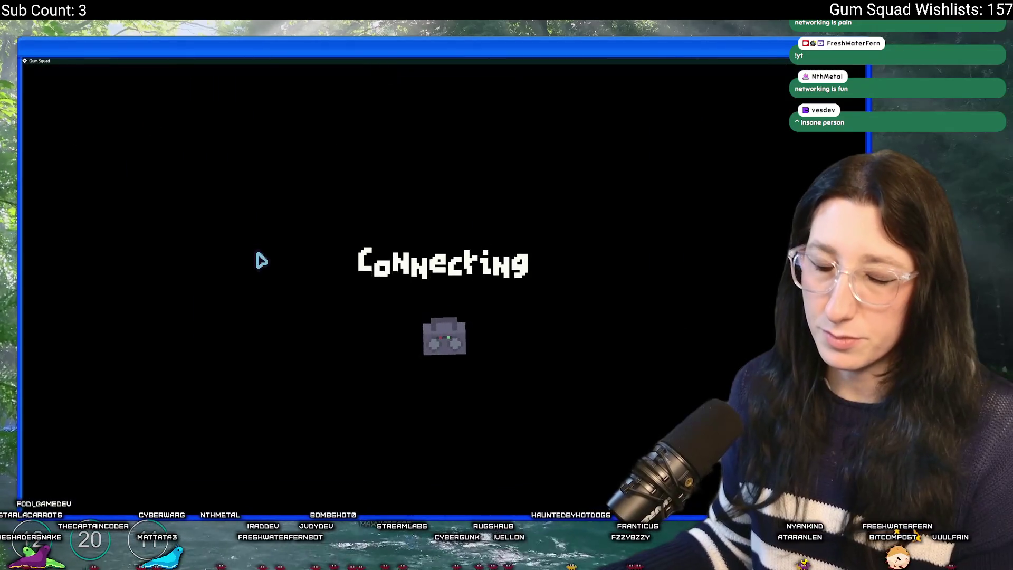
key(w)
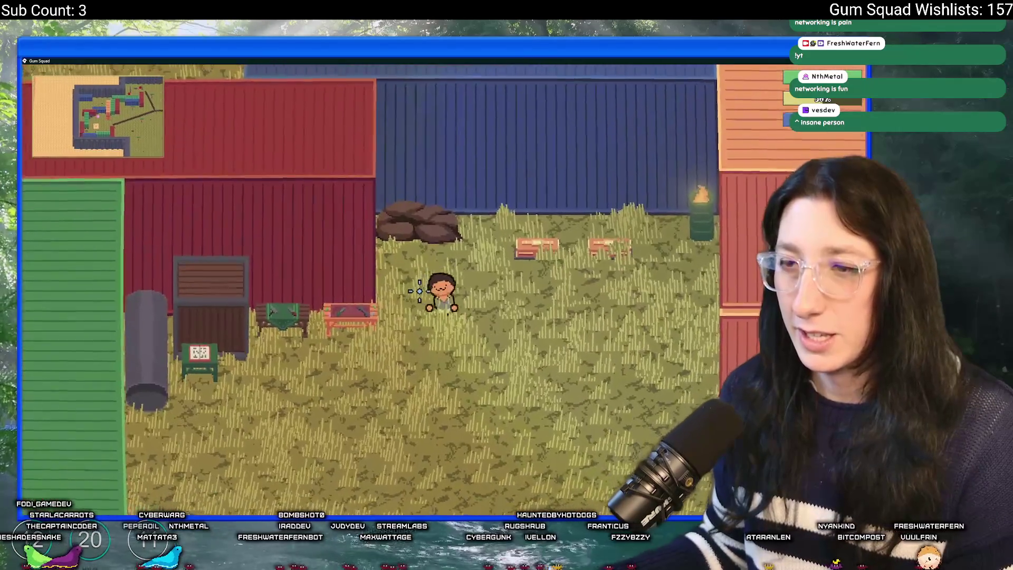
key(d)
- At the workbench, move the Cloth Backpack into the bottom-right crafting slot and open its inventory grid
key(e)
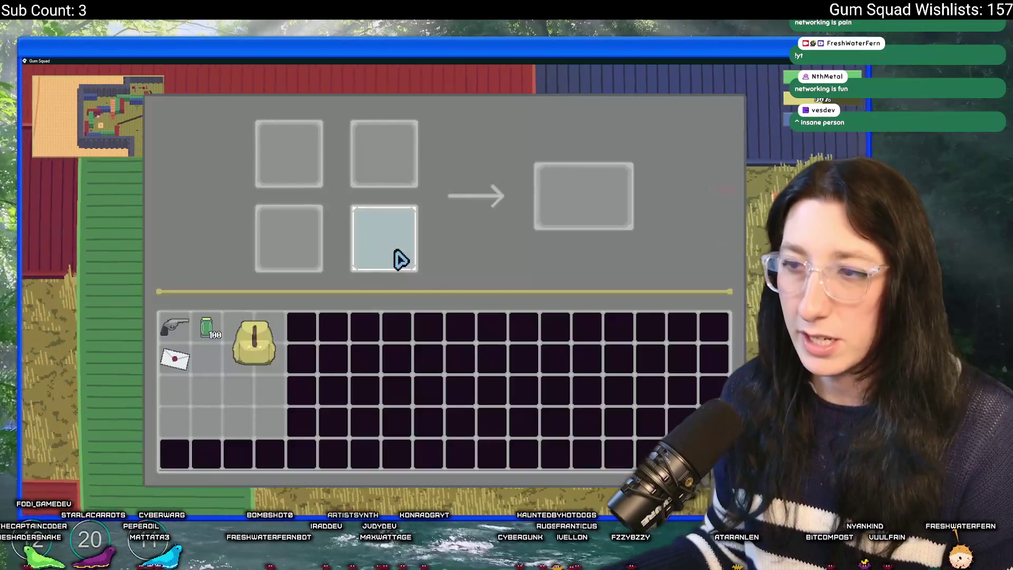
mouse_move(271, 341)
mouse_down()
mouse_move(310, 181)
mouse_move(303, 161)
mouse_move(273, 296)
mouse_move(276, 163)
mouse_move(387, 163)
mouse_move(362, 242)
mouse_move(303, 259)
mouse_move(279, 216)
mouse_move(308, 180)
mouse_move(304, 163)
mouse_up()
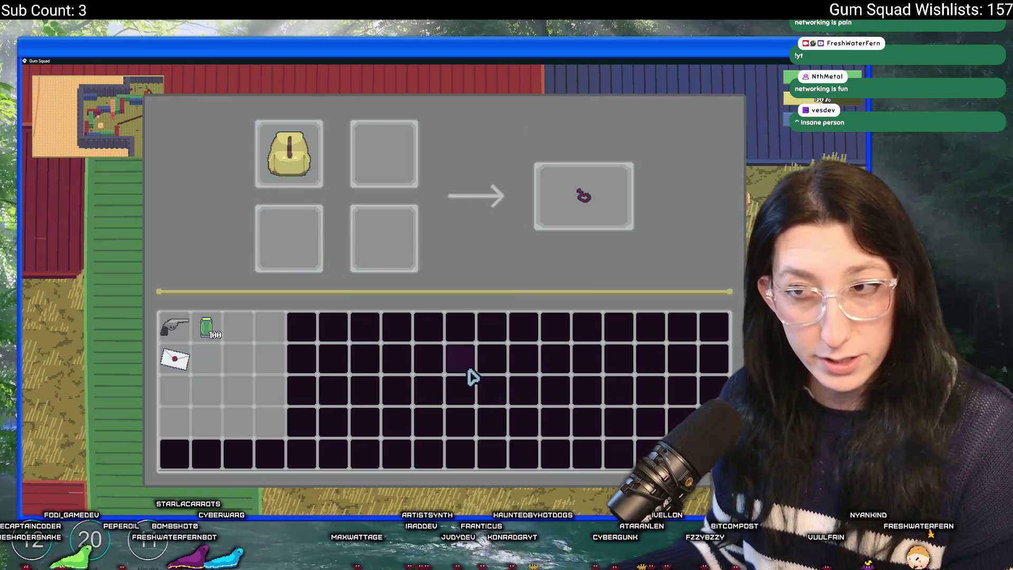
key(Escape)
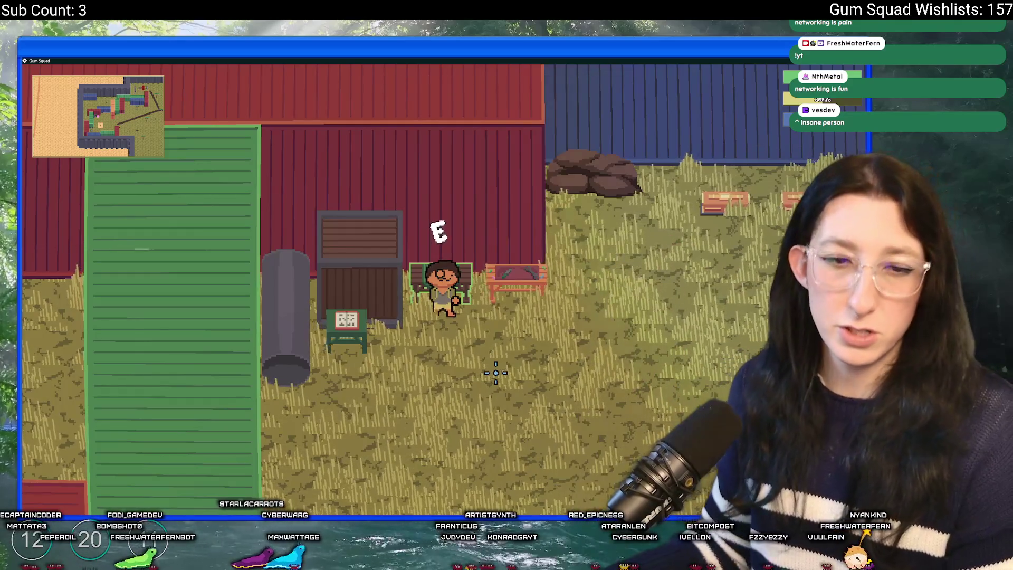
key(e)
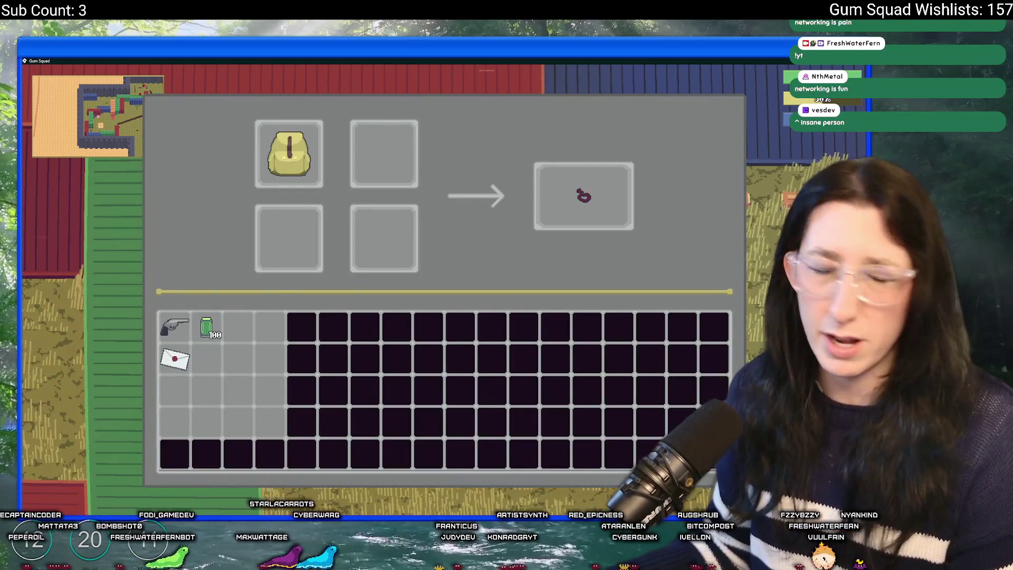
mouse_move(301, 187)
mouse_down()
mouse_move(327, 224)
mouse_move(376, 243)
mouse_up()
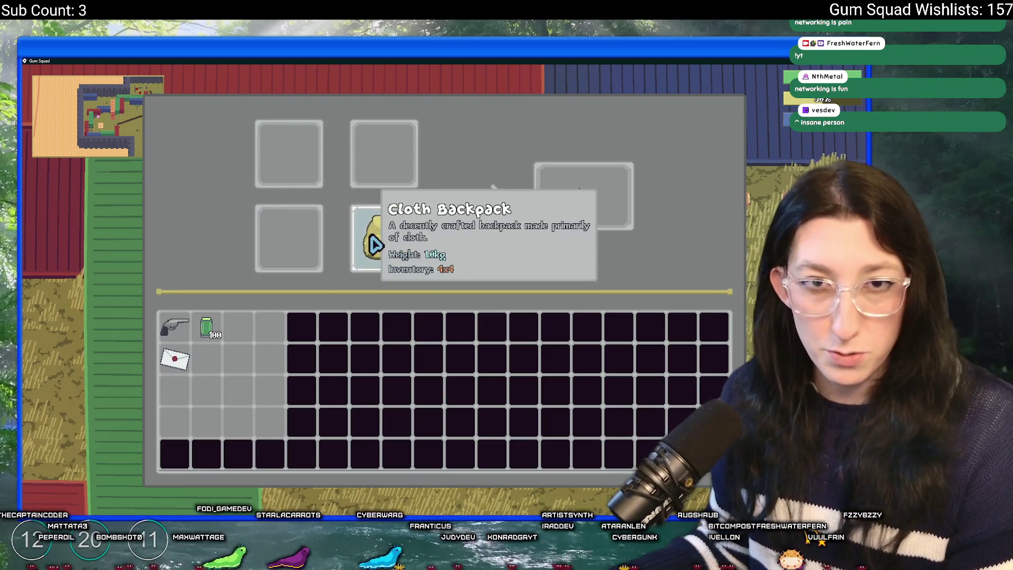
right_click(376, 242)
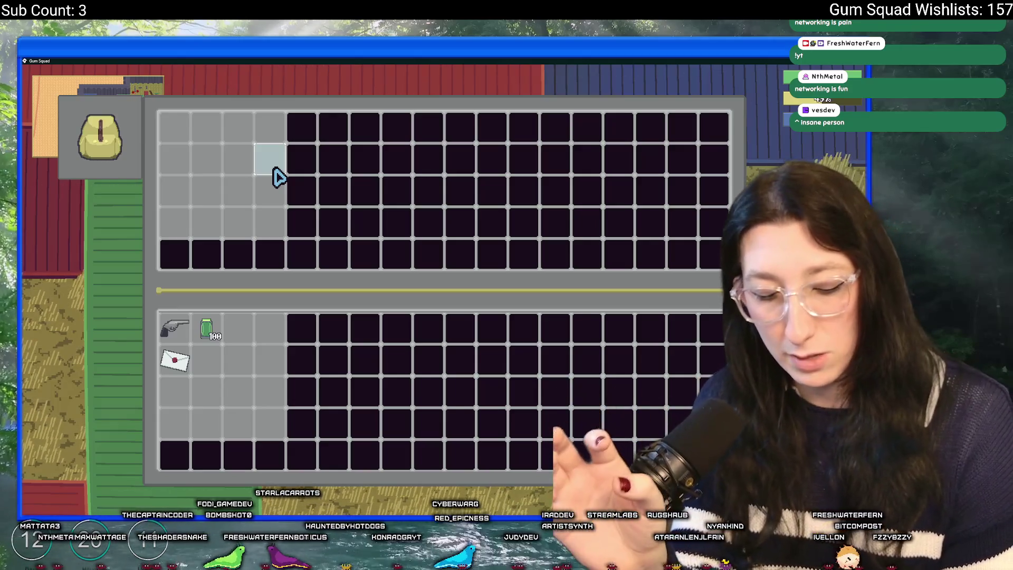
key(Tab)
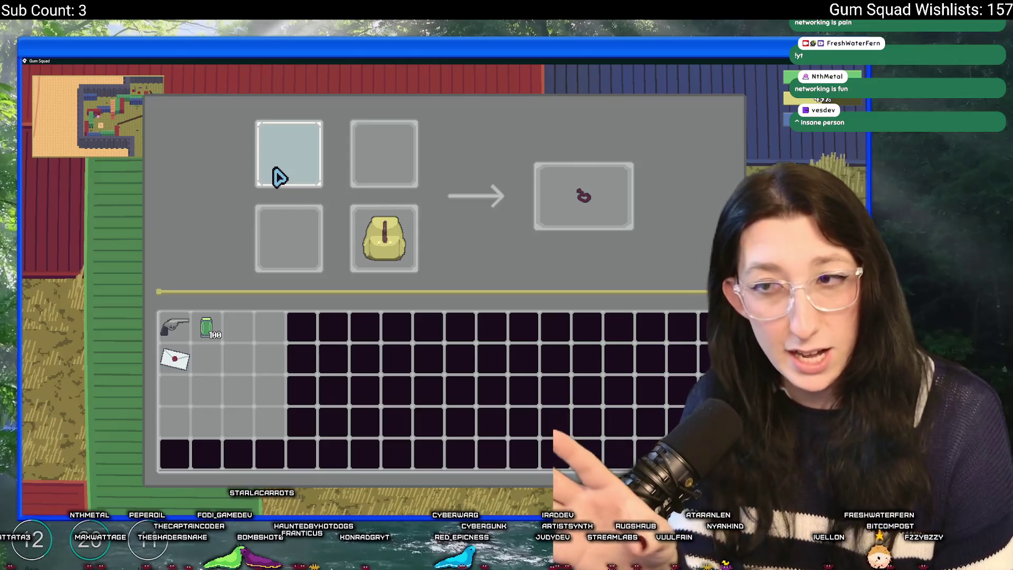
key(Escape)
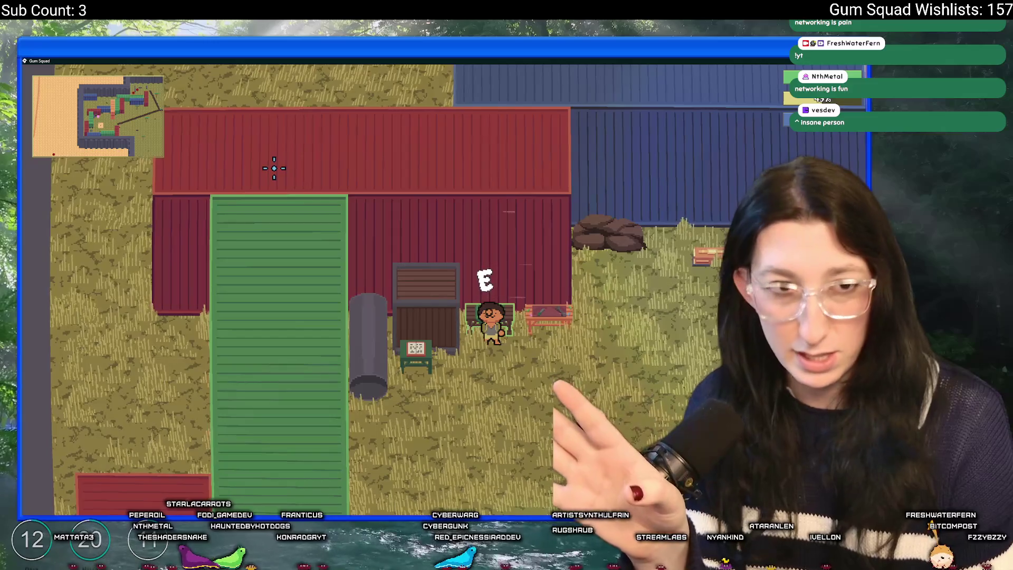
- Check the crafting overlay's backpack inventory view and the equipped Cloth Backpack slot
key(e)
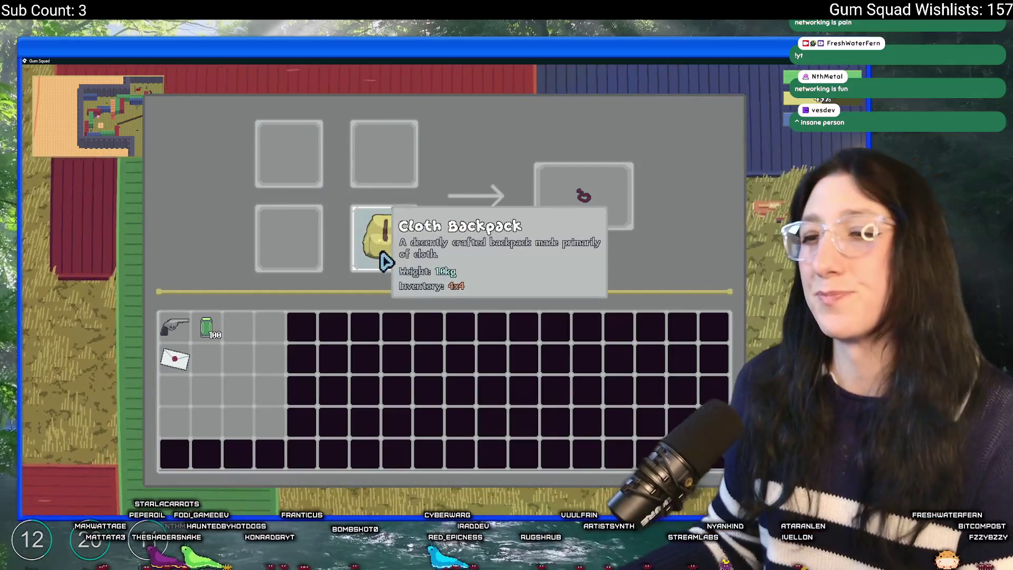
key(Tab)
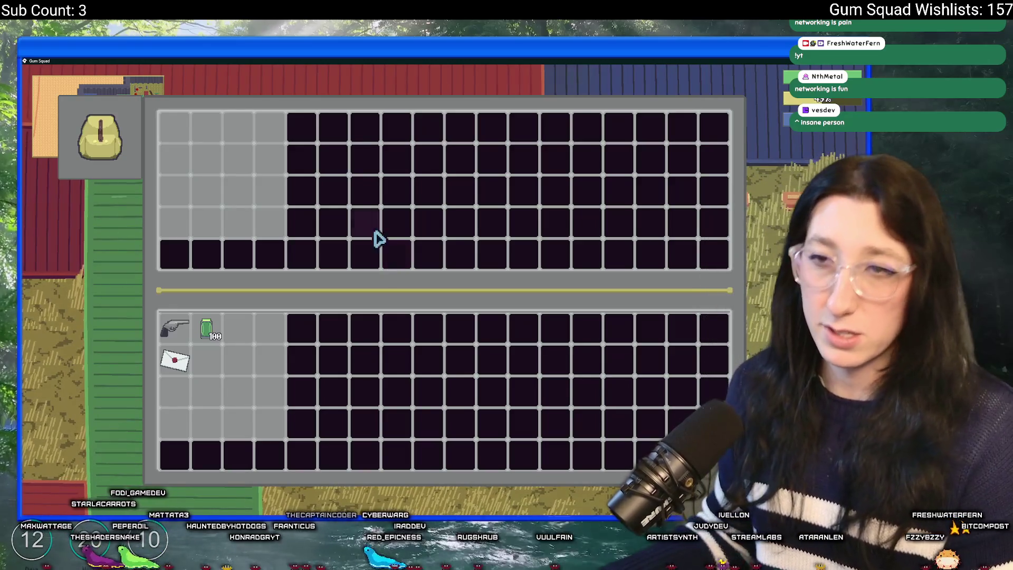
key(Escape)
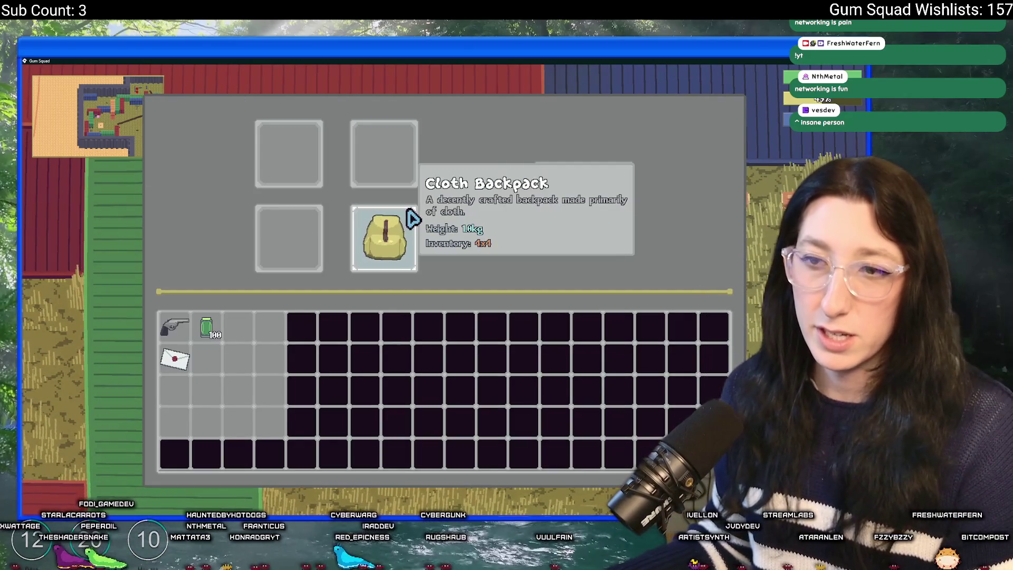
key(Escape)
- Open and close the storage box inventory, then switch back to the GameMaker editor
key(d)
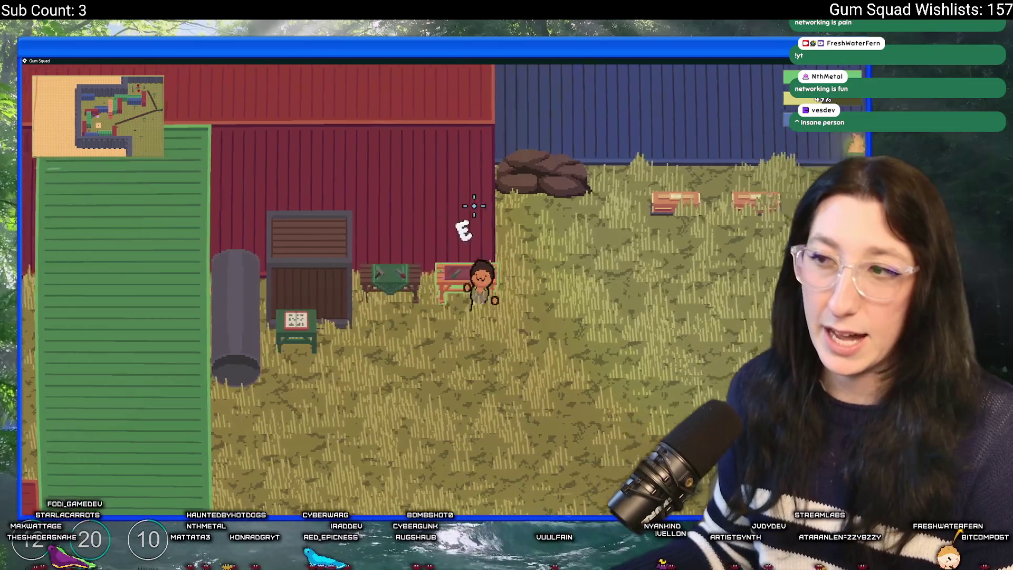
key(e)
key(Escape)
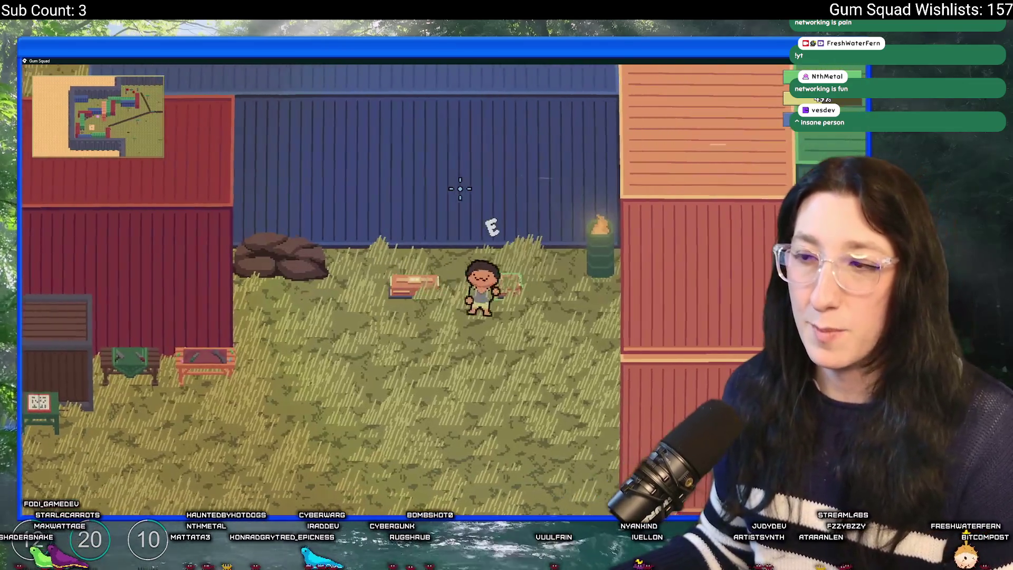
key(e)
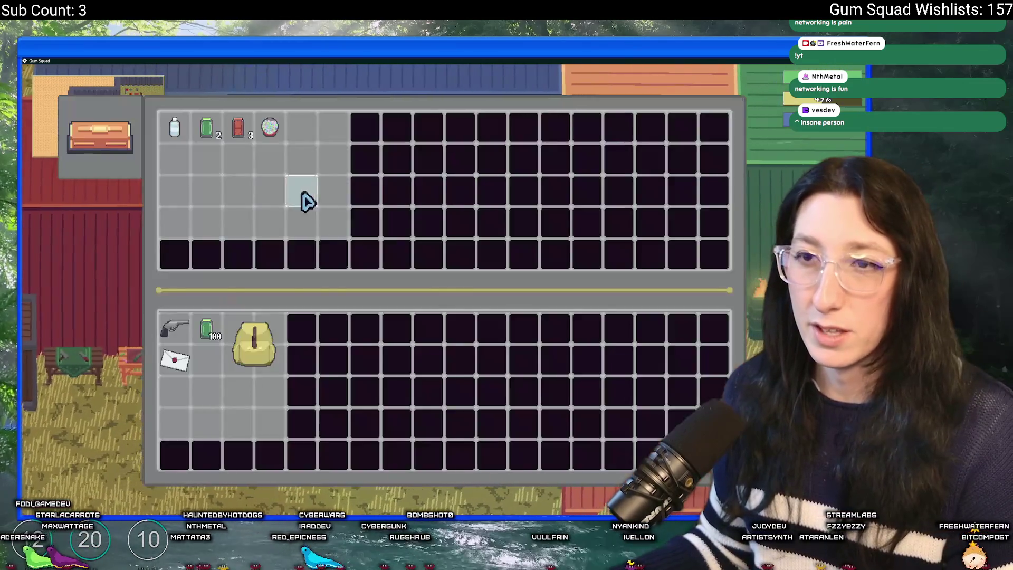
key(Escape)
key(a)
key(s)
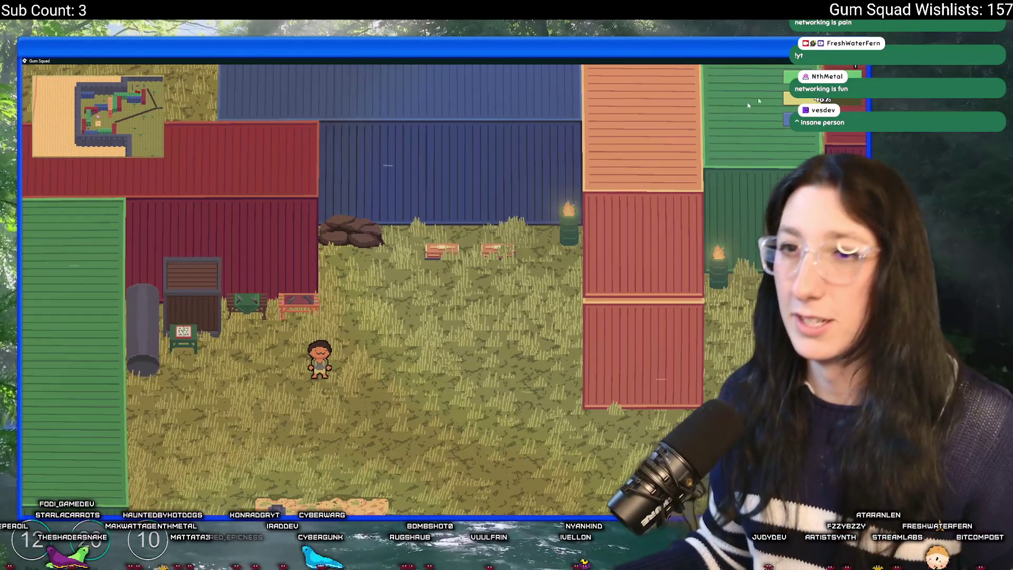
key(alt+Tab)
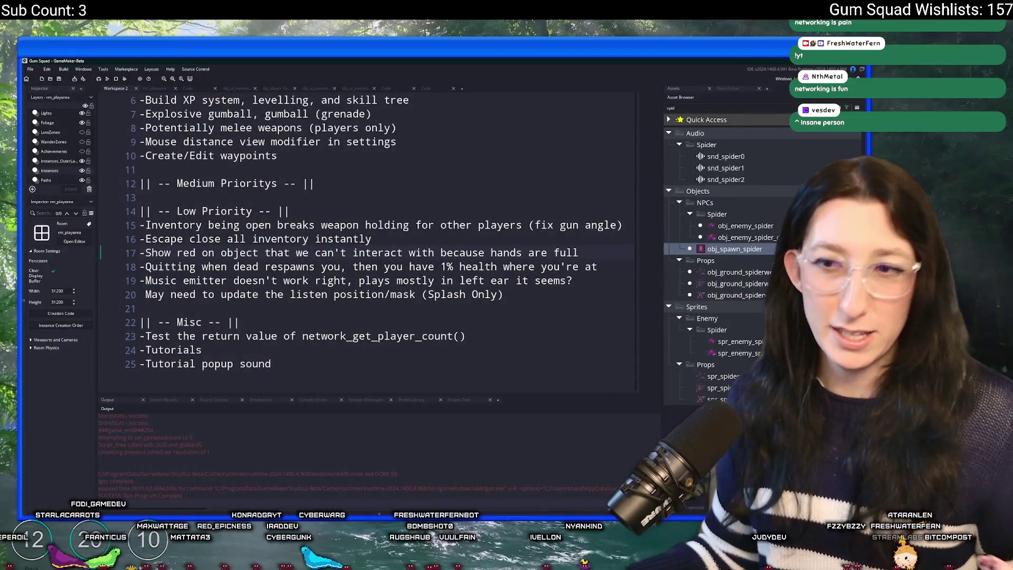
- Find obj_ui_inventory_crafting with Ctrl+T and select the menu-stack exit block in its Destroy - Sync event
click(355, 238)
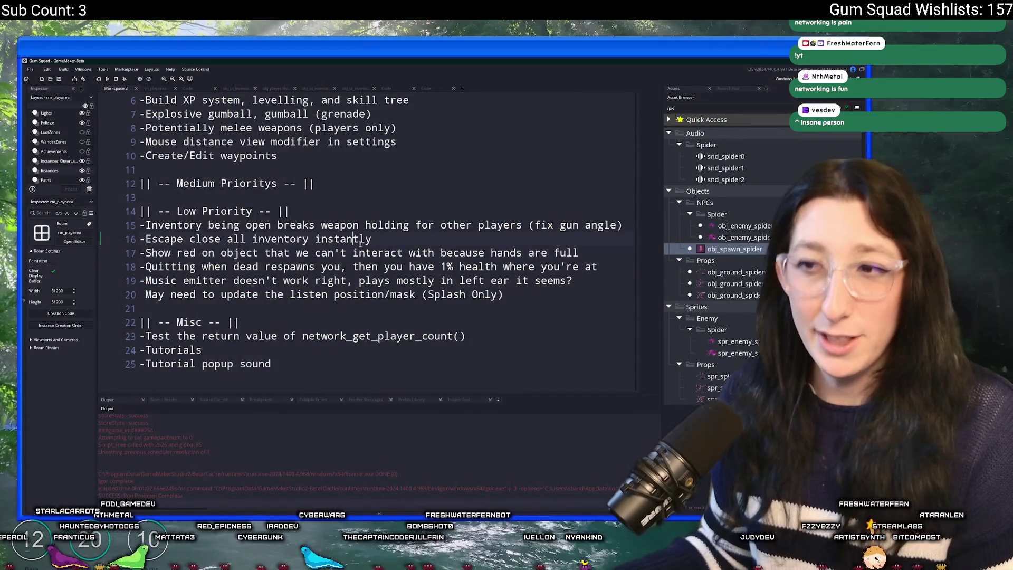
key(ctrl+t)
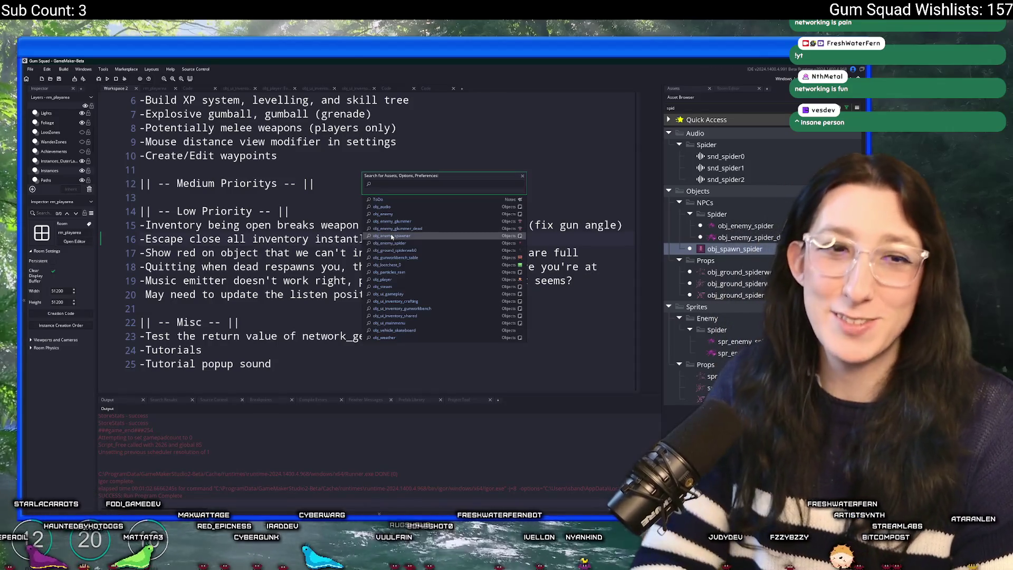
text(obj_ui_in)
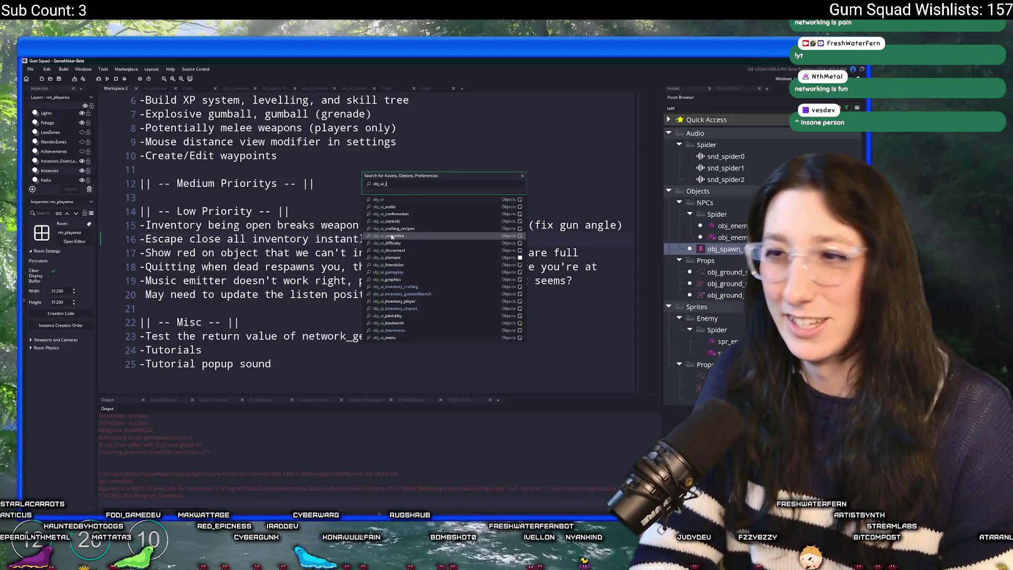
key(Return)
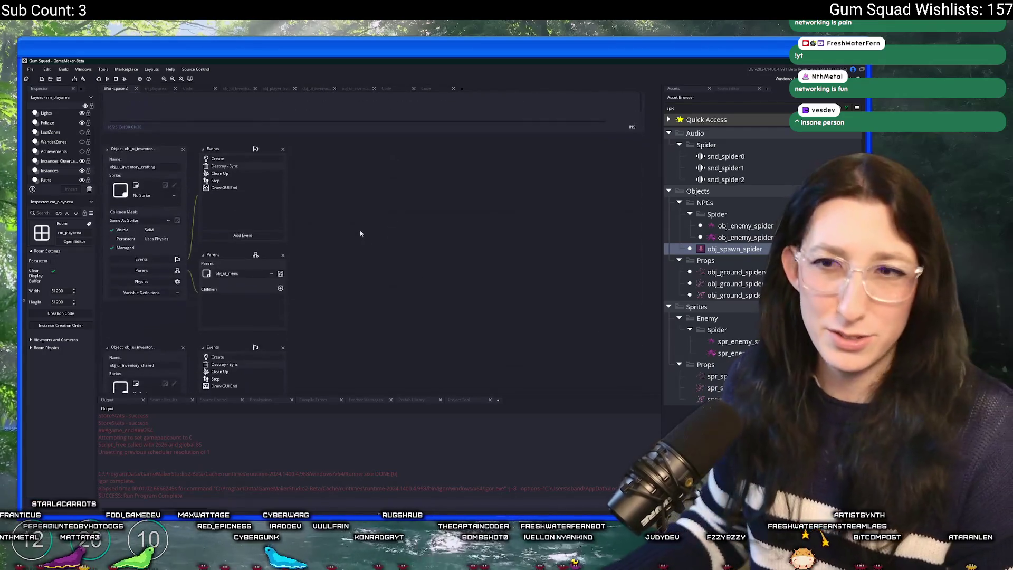
click(265, 166)
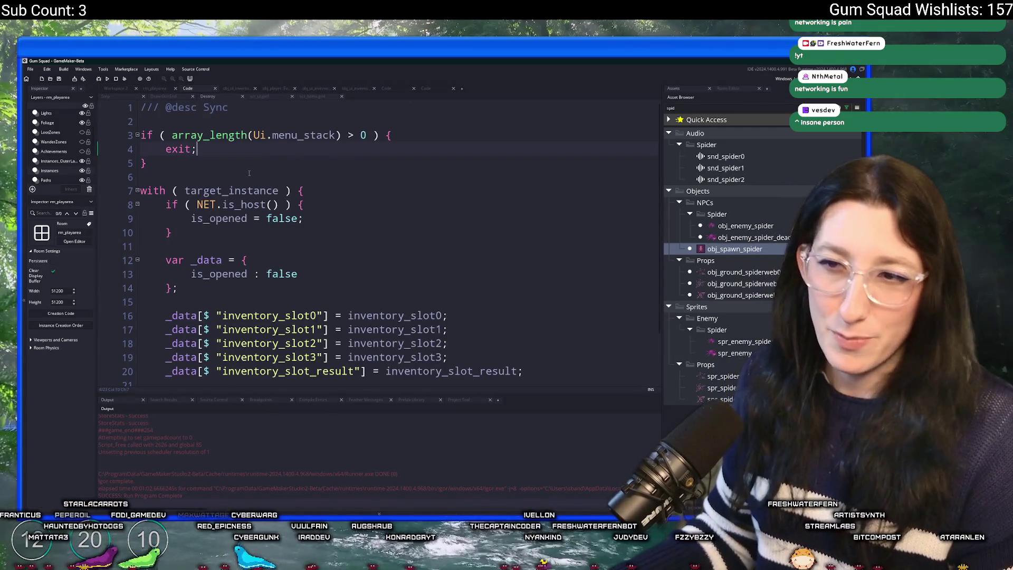
key(shift+Up)
key(shift+Up)
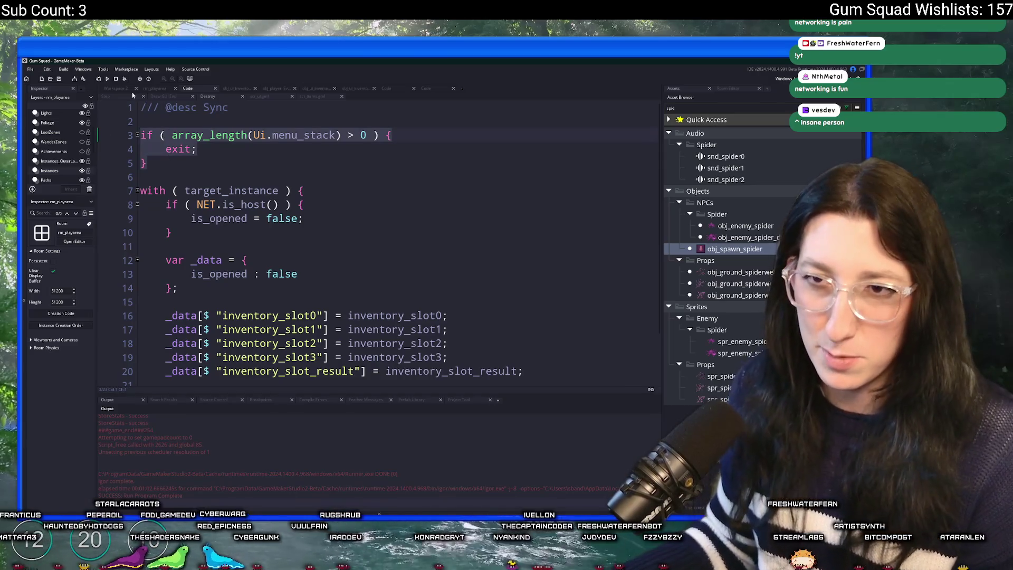
click(126, 90)
- In the inventory UI's Destroy event, delete the commented-out uuid check and closing-brace lines
key(ctrl+t)
text(o)
text(ing)
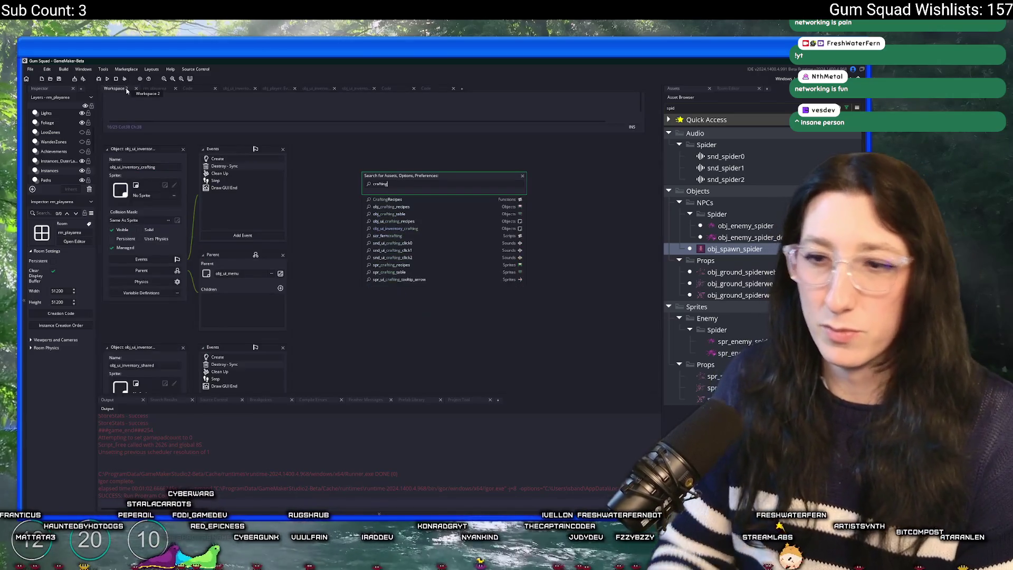
double_click(224, 364)
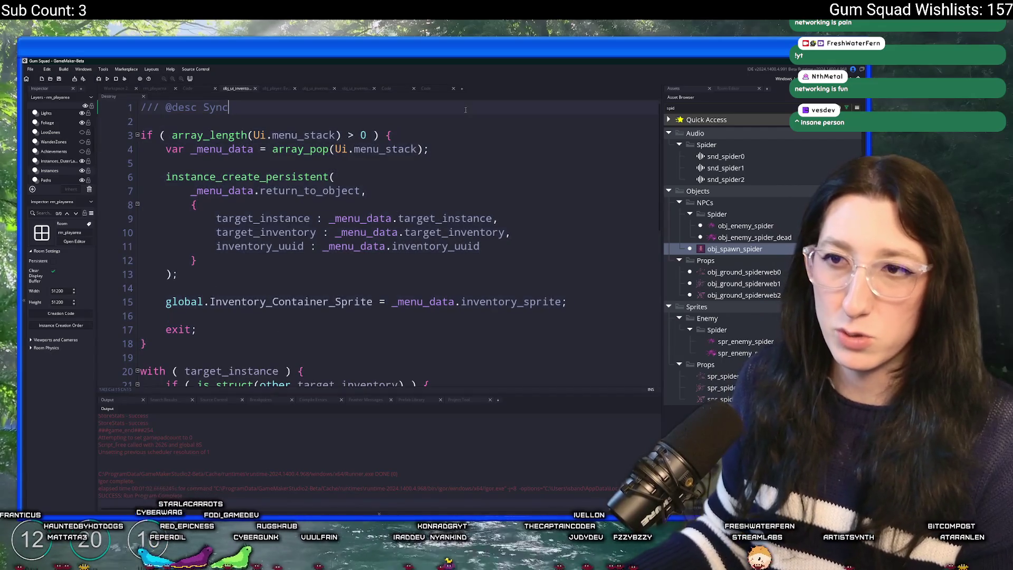
scroll(357, 204, down, 3)
scroll(357, 205, down, 5)
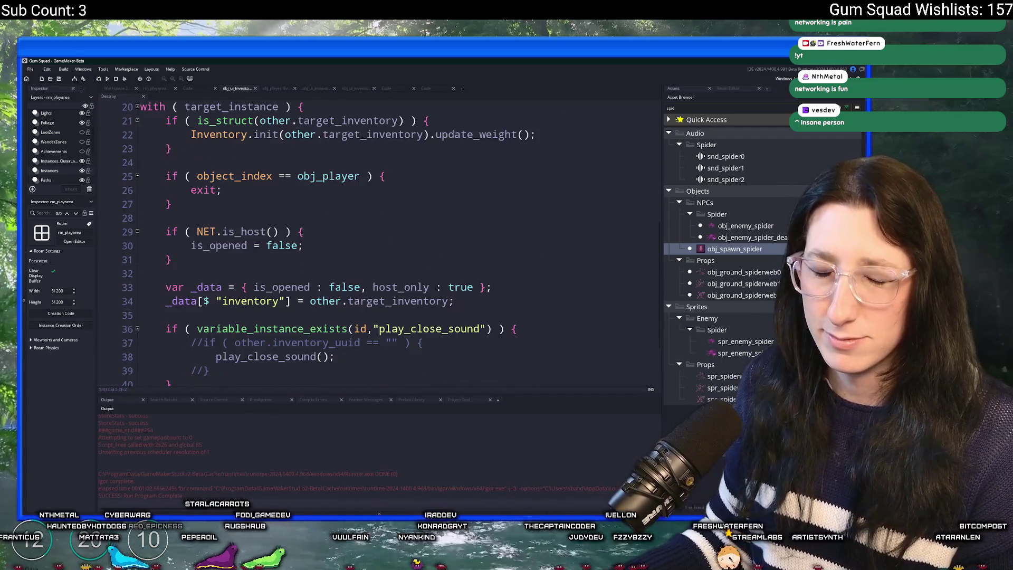
mouse_move(158, 376)
mouse_down()
mouse_move(174, 152)
mouse_move(201, 192)
mouse_move(221, 308)
mouse_move(232, 310)
mouse_move(191, 304)
mouse_move(191, 289)
mouse_up()
click(232, 317)
key(BackSpace)
key(BackSpace)
key(BackSpace)
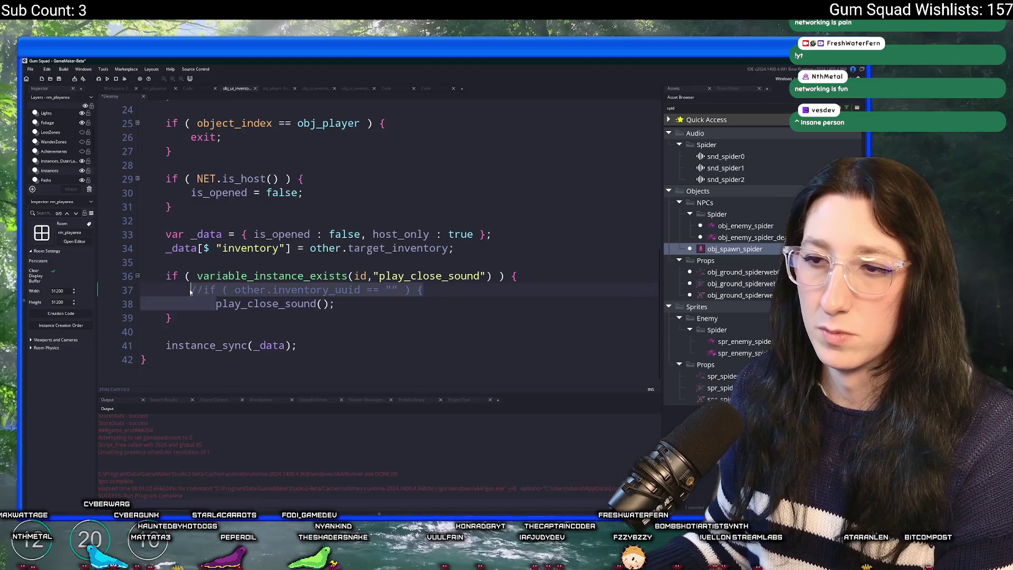
key(BackSpace)
scroll(195, 321, up, 4)
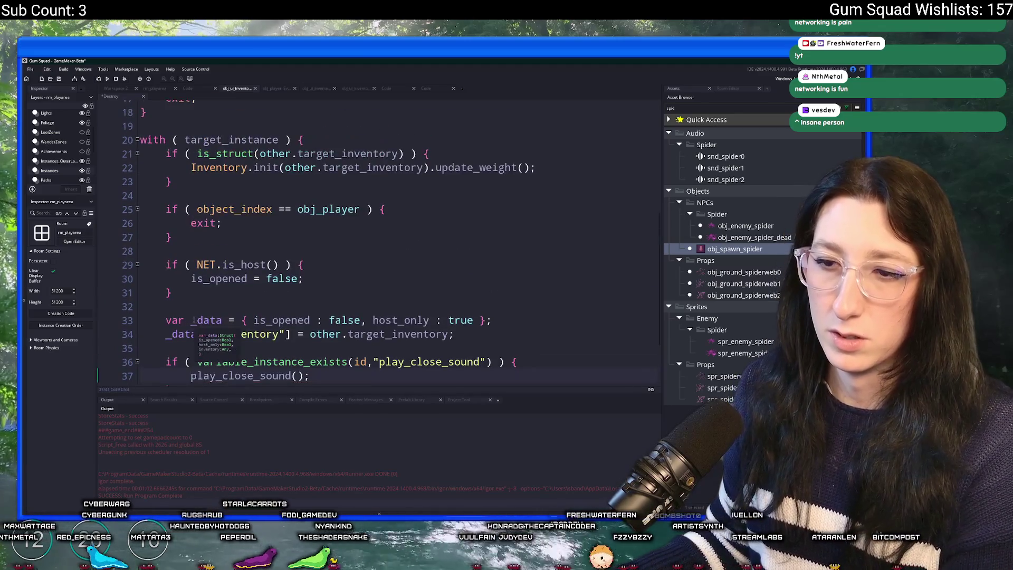
scroll(215, 280, down, 4)
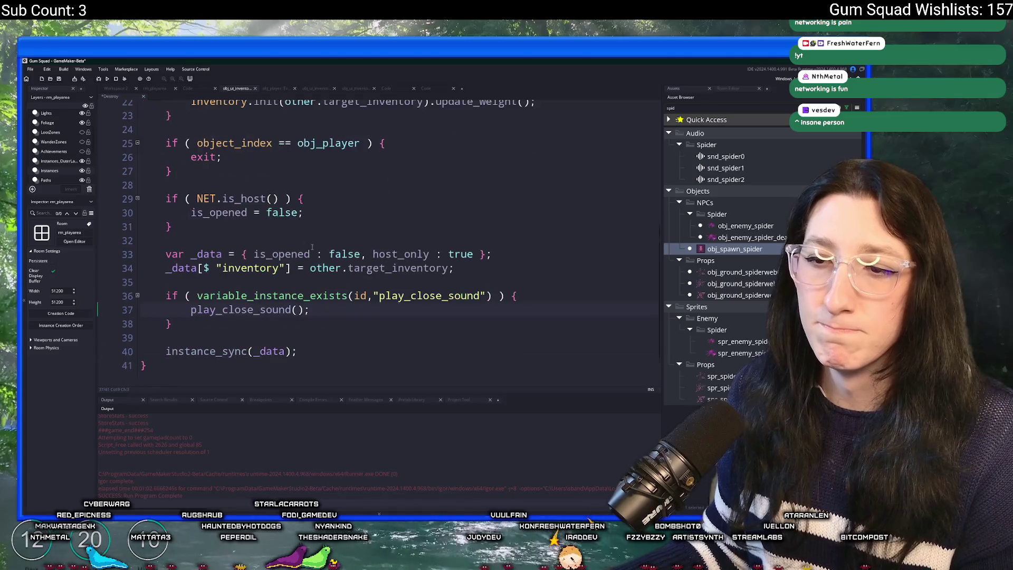
scroll(254, 266, up, 8)
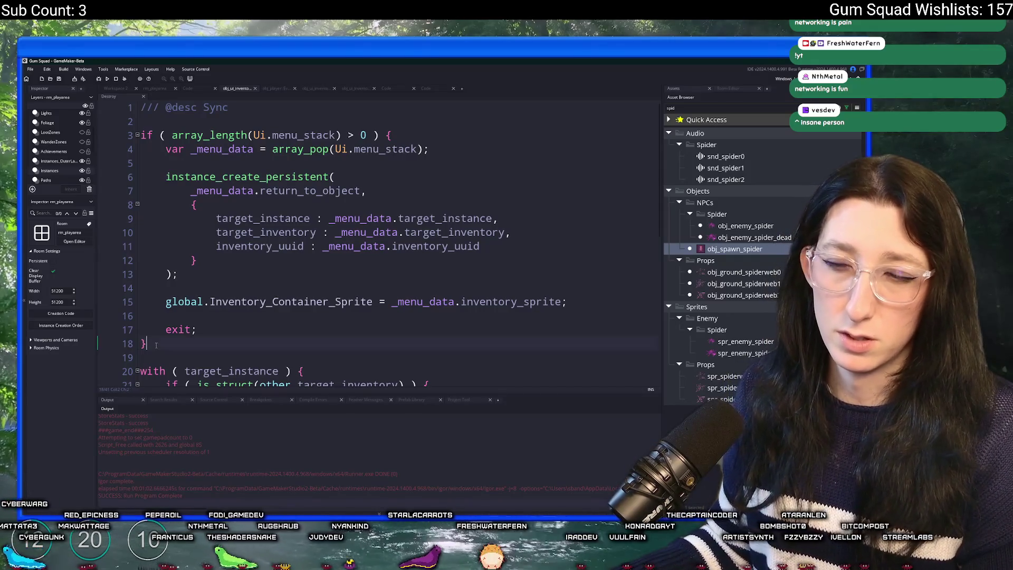
- Select the menu-stack handling block at the top of the Destroy event
drag(156, 344, 136, 128)
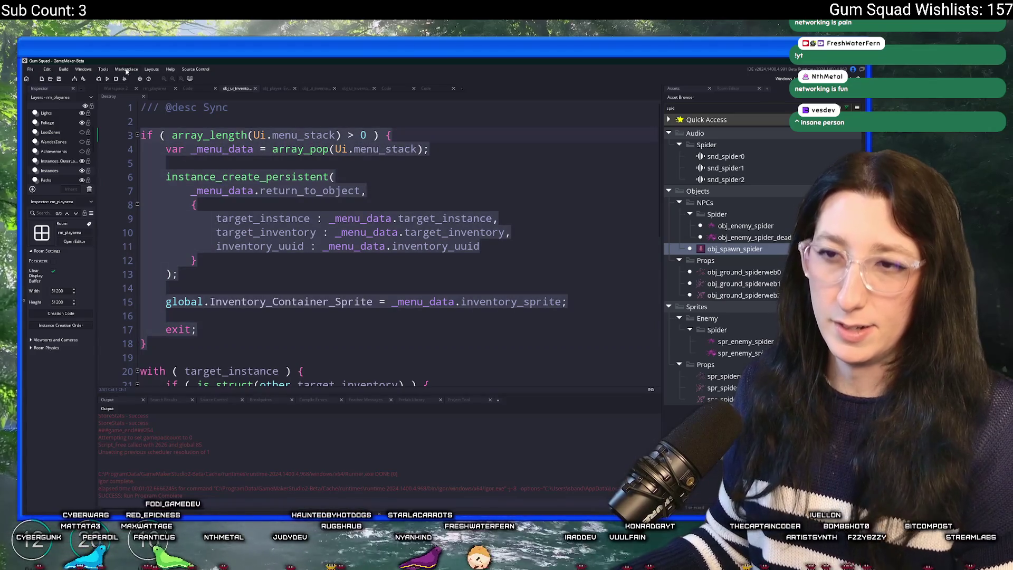
scroll(196, 135, down, 2)
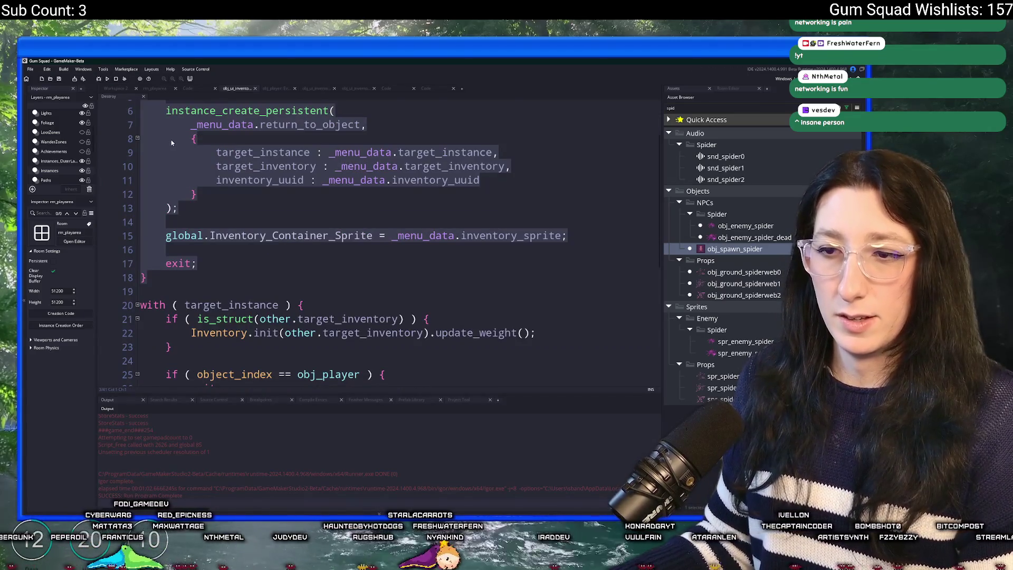
scroll(172, 142, down, 3)
scroll(174, 146, down, 3)
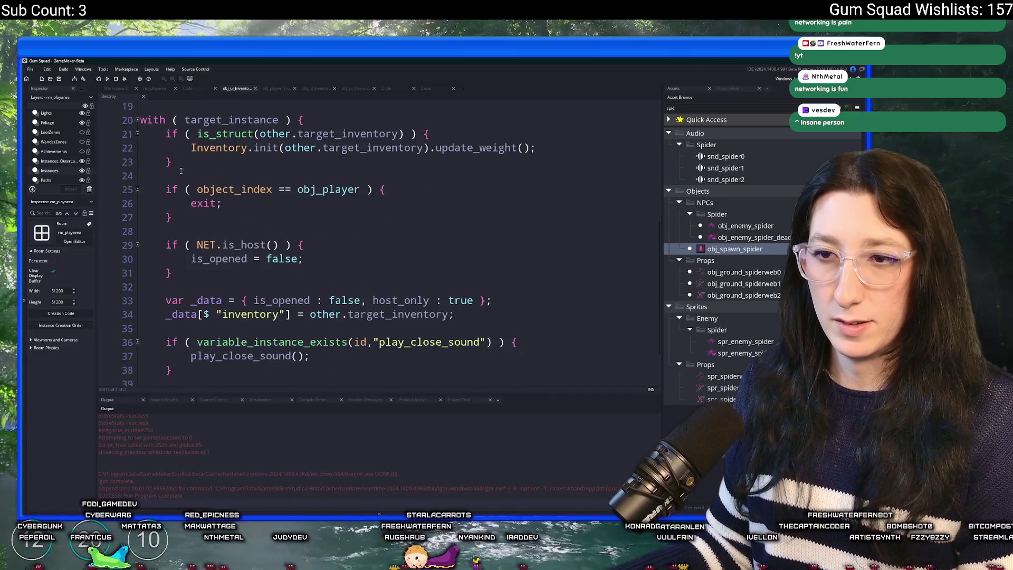
scroll(176, 147, up, 7)
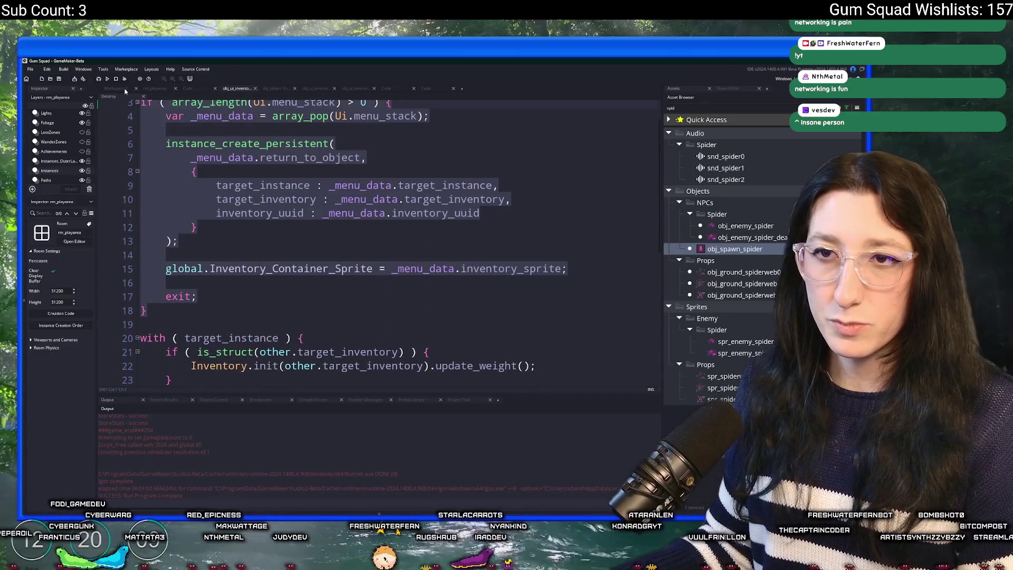
click(125, 90)
- Search the project for 'INPUT.' and open obj_player's Step code at the line-128 inventory button match
key(ctrl+f)
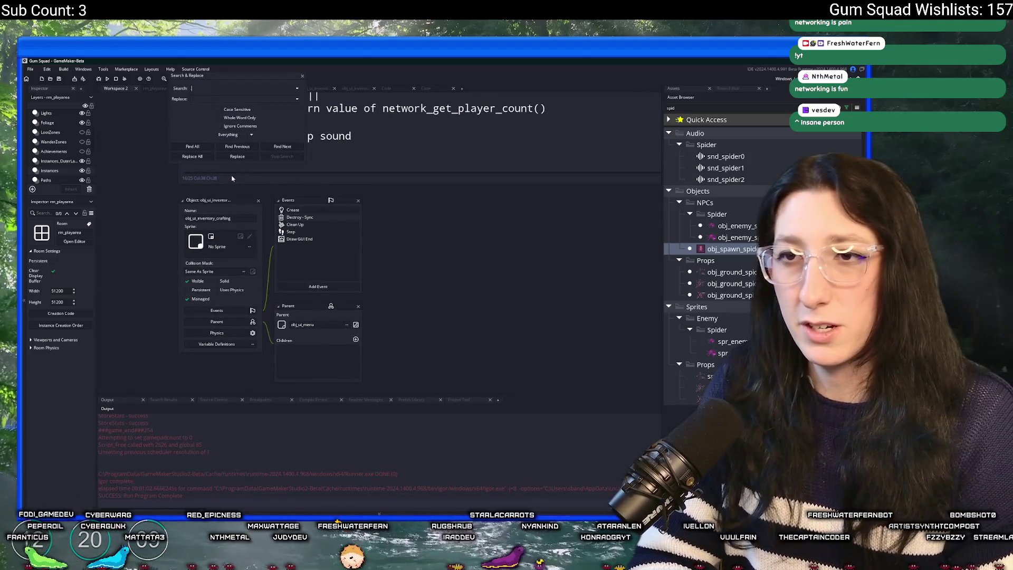
text(inventory)
key(Return)
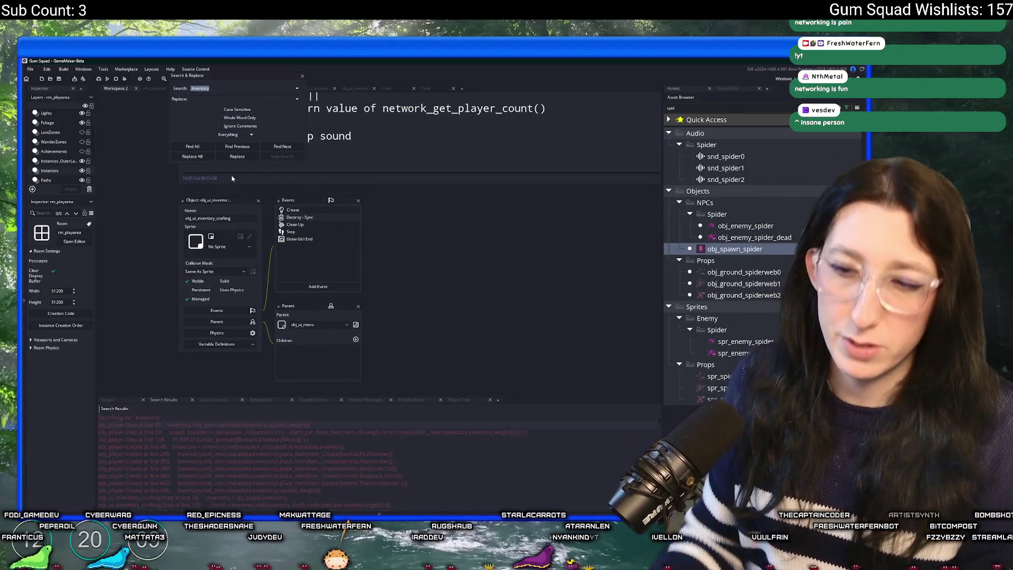
double_click(201, 87)
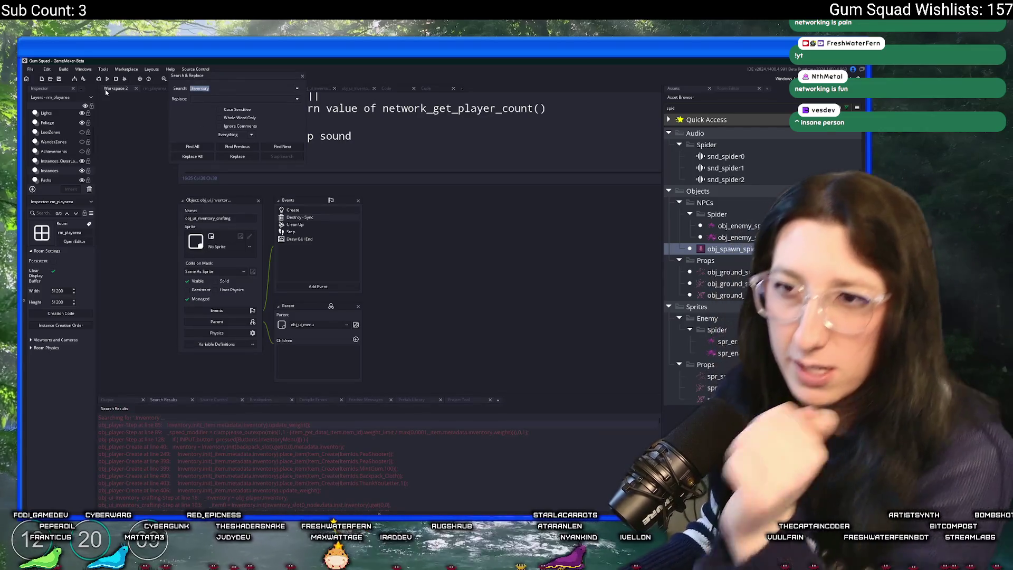
text(INPUT)
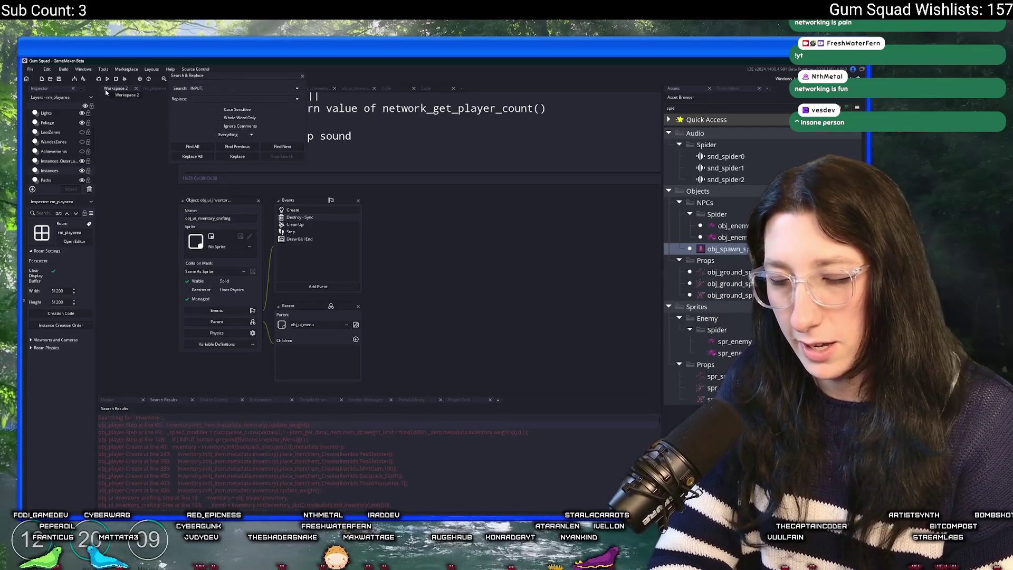
text(.)
click(302, 77)
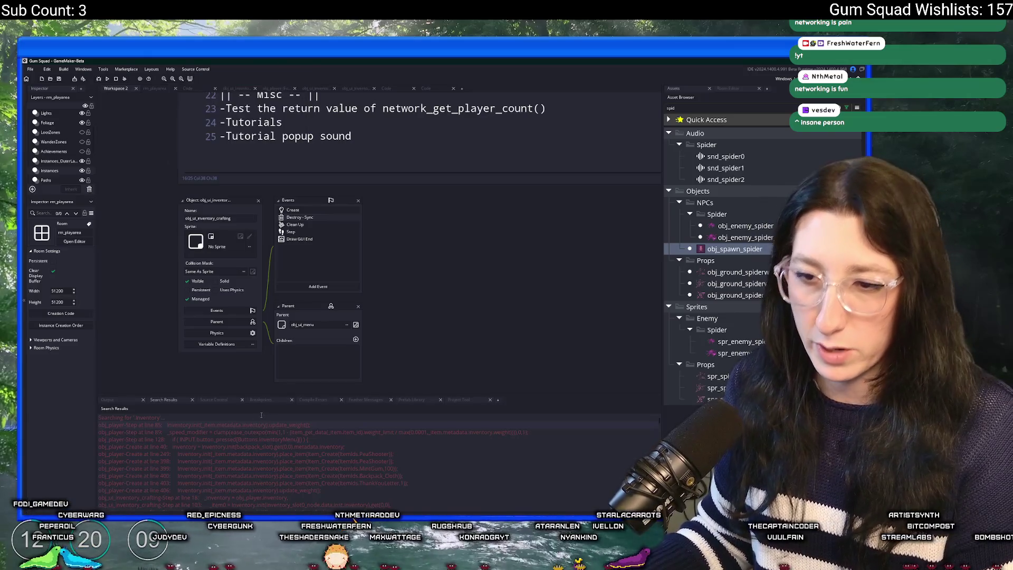
double_click(243, 439)
click(298, 189)
key(F12)
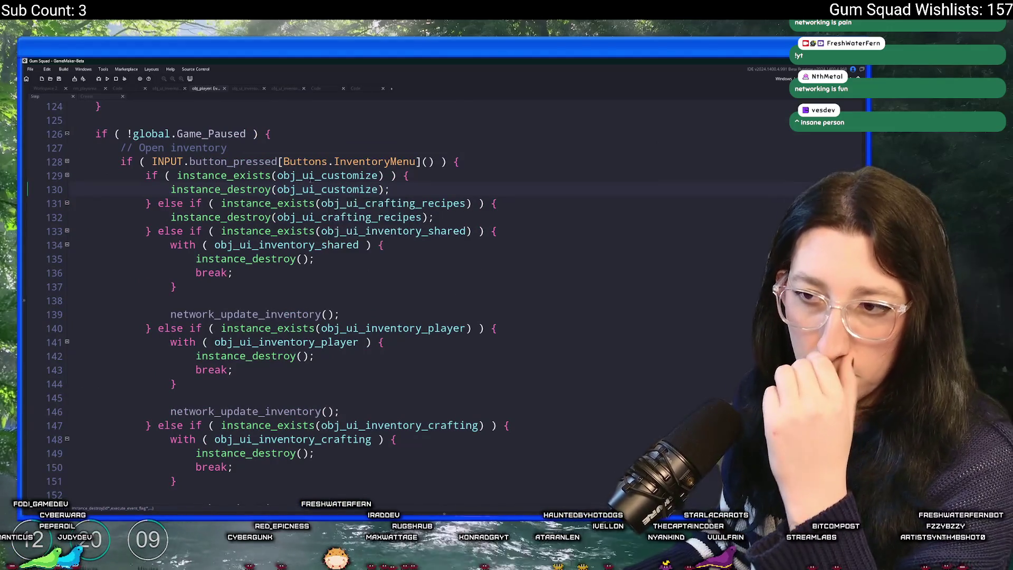
- Add 'if ( INPUT.button_pressed[Buttons.Pause]() ) {' above the Open inventory block
click(301, 150)
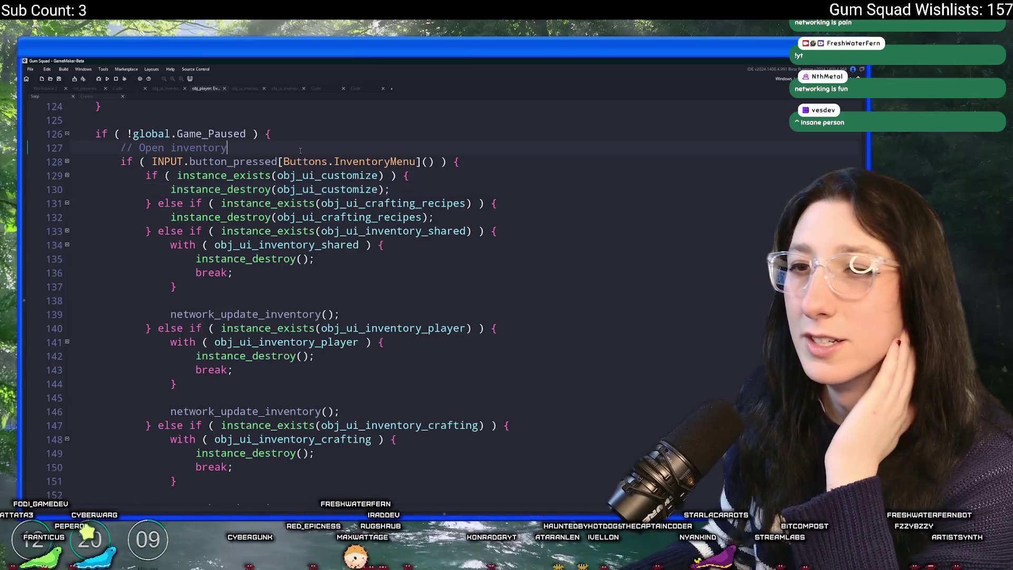
key(Return)
key(Return)
key(Up)
text(if ( INPUT.button_perssedk)
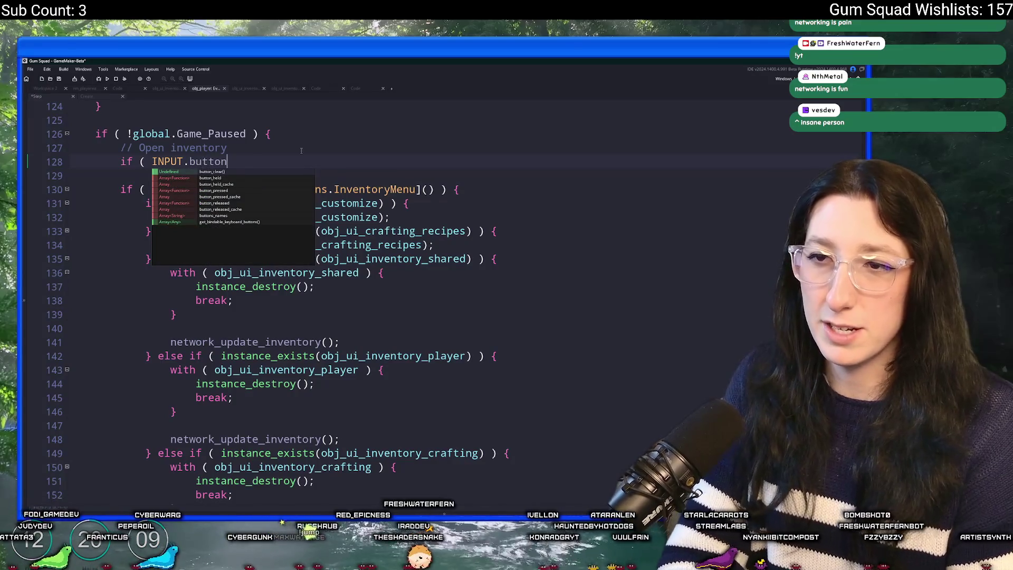
key(BackSpace)
key(BackSpace)
key(BackSpace)
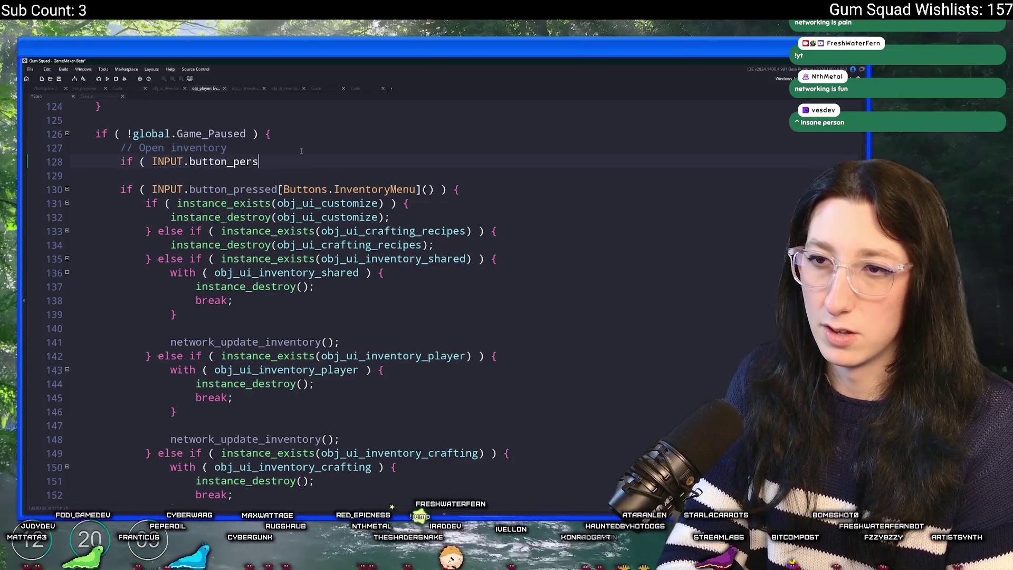
text(ressed[Bu)
key(BackSpace)
text([Buttons.Pause]()
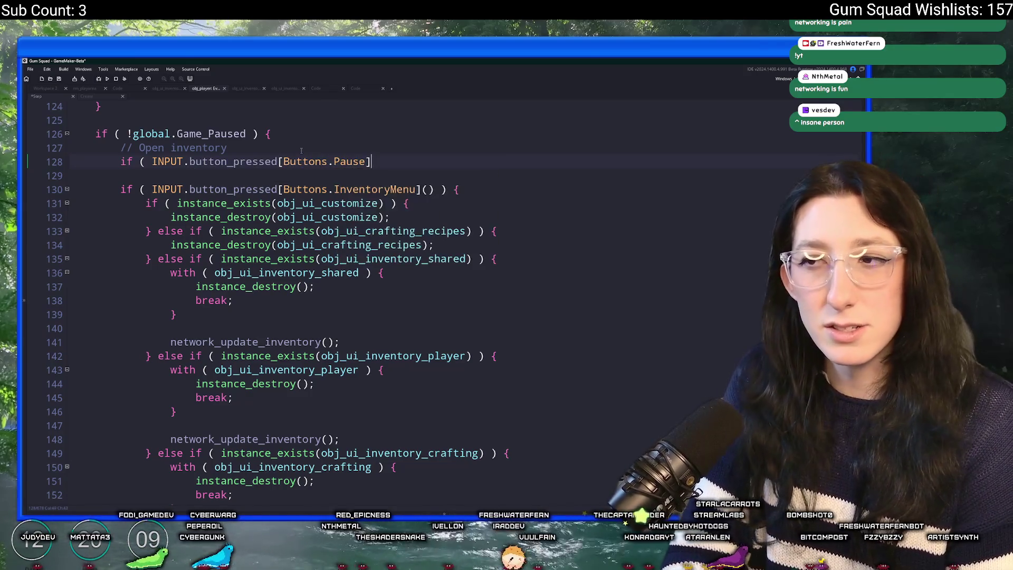
text() ) {)
key(Return)
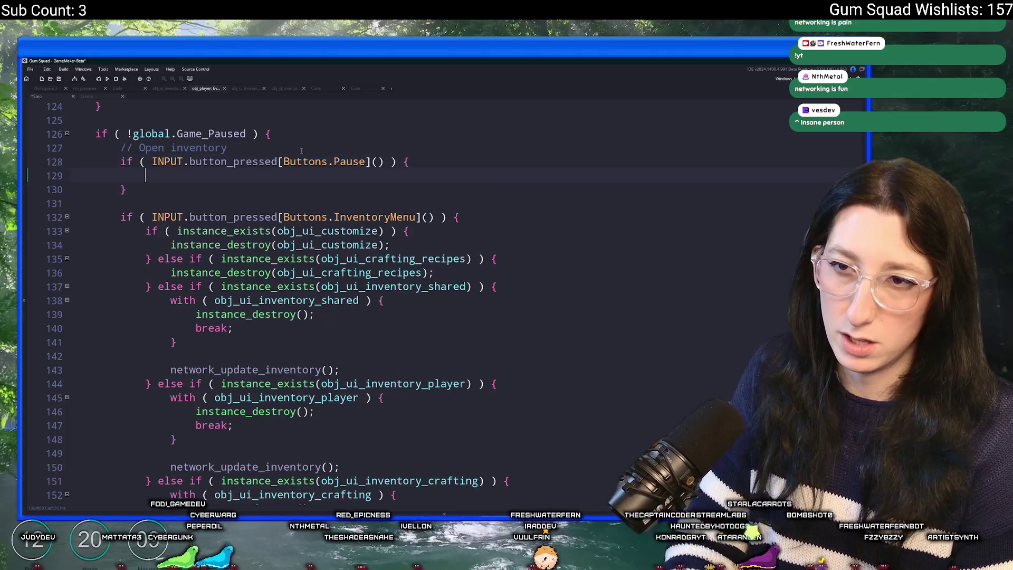
- Inside the Pause branch, add a '// Close all sub menus' comment, paste the menu-stack block and indent it twice
text(// CLOSE AL)
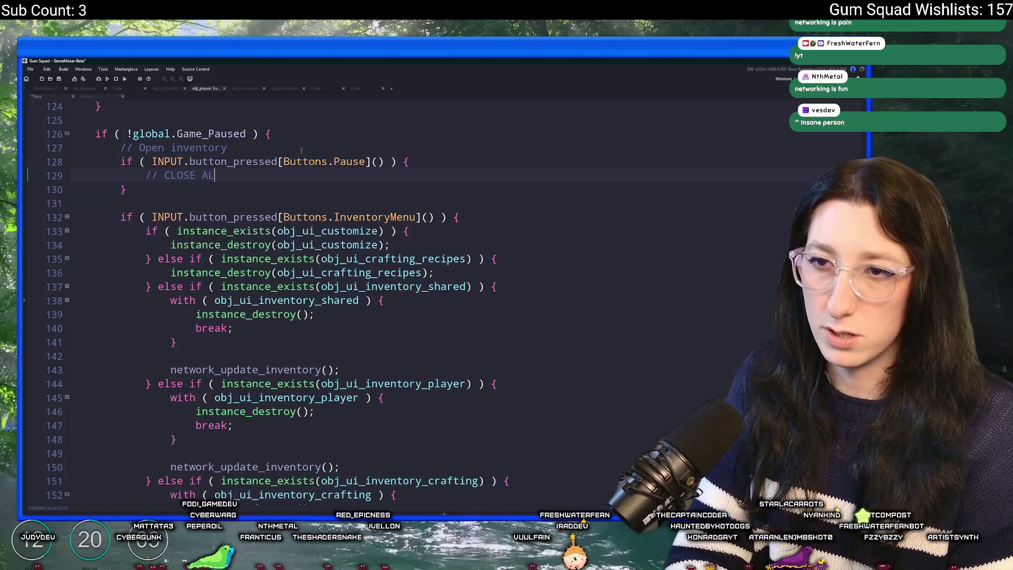
key(BackSpace)
key(BackSpace)
key(BackSpace)
text(Clsoe all)
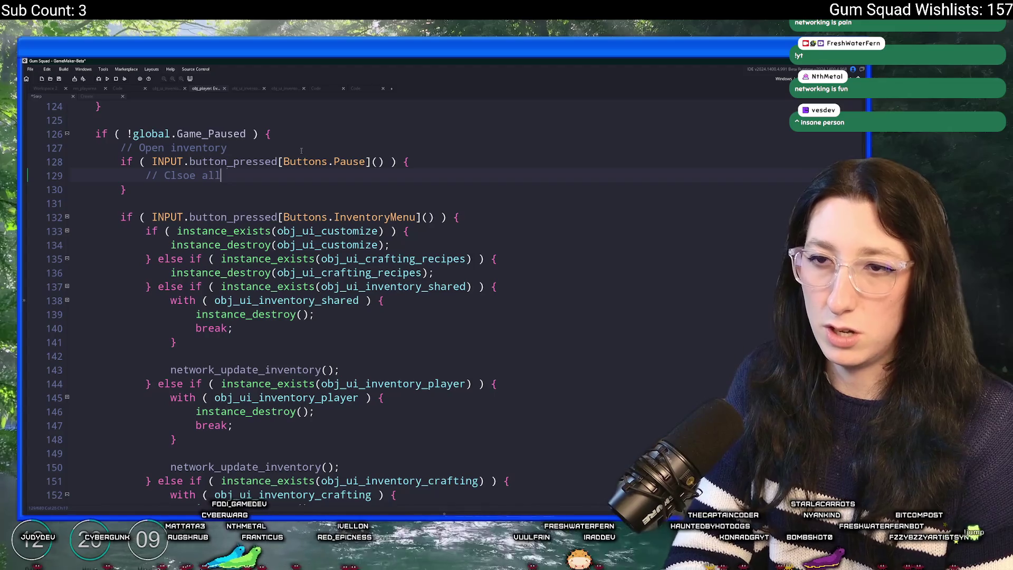
key(BackSpace)
key(BackSpace)
key(BackSpace)
key(BackSpace)
key(BackSpace)
key(BackSpace)
key(BackSpace)
text(ose all su)
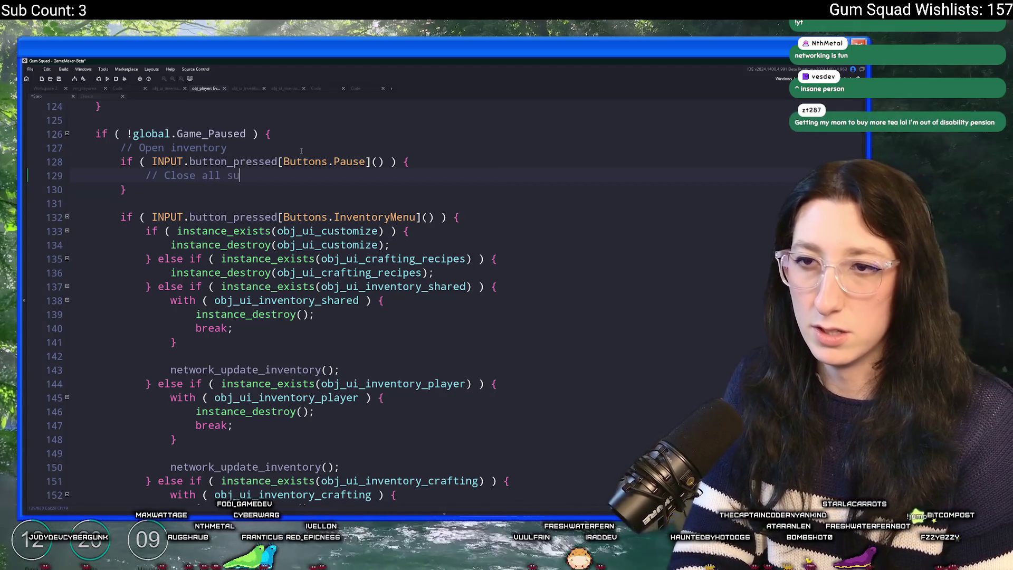
text(ub menus)
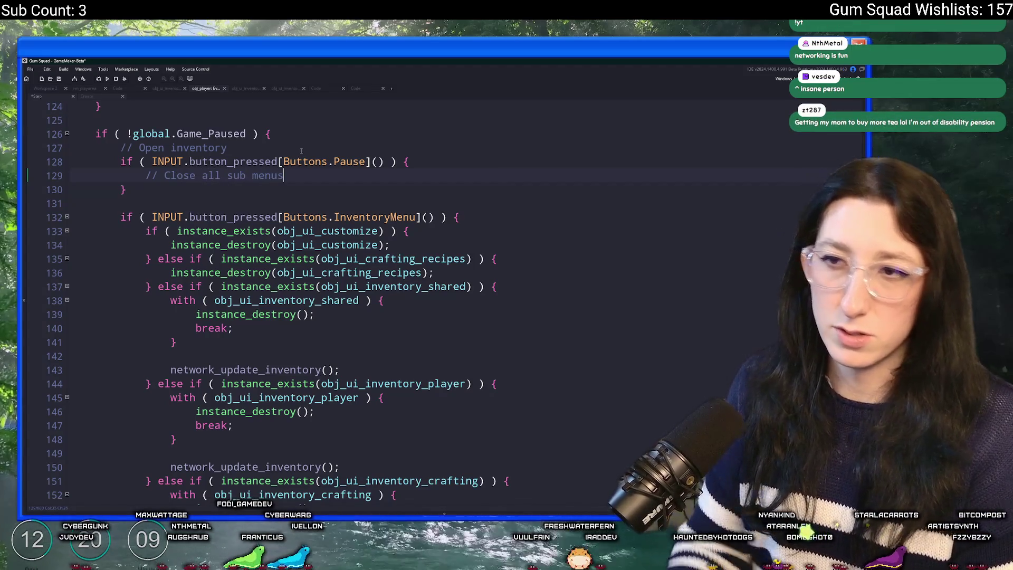
key(Return)
text(if ( array_length(Ui.menu_stack) > 0 ) {     var _menu_data = array_pop(Ui.menu_stack);      instance_create_persistent(         _menu_data.return_to_object,         {             target_instance : _menu_data.target_instance,             target_inventory : _menu_data.target_inventory,             inventory_uuid : _menu_data.inventory_uuid         }     );      global.Inventory_Container_Sprite = _menu_data.inventory_sprite;      exit; })
drag(106, 397, 91, 203)
key(Tab)
key(Tab)
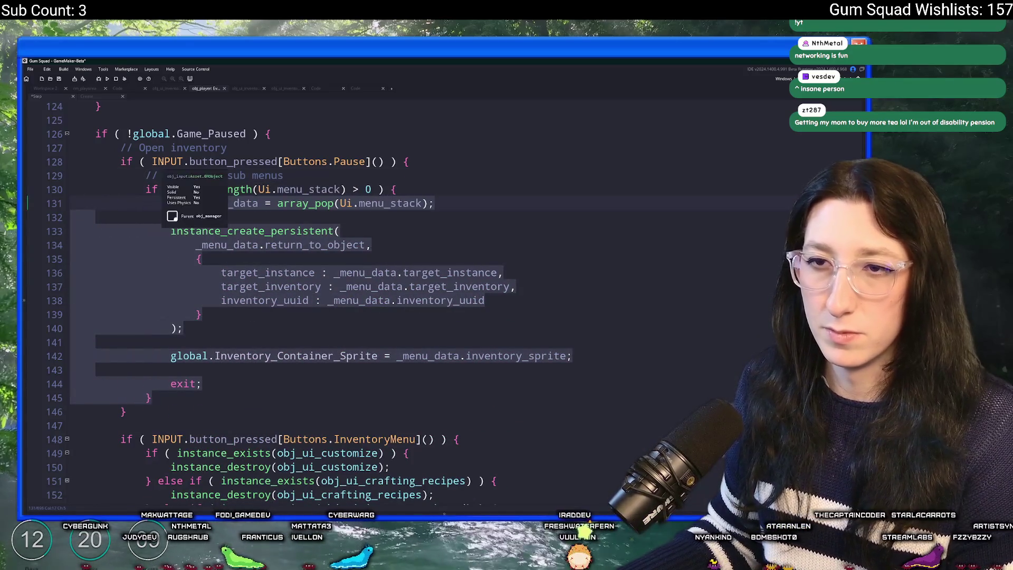
key(Tab)
- Remove the misplaced Open inventory comment and retype '// Open inventory' above the inventory-menu check
click(297, 150)
key(shift+Home)
key(BackSpace)
key(BackSpace)
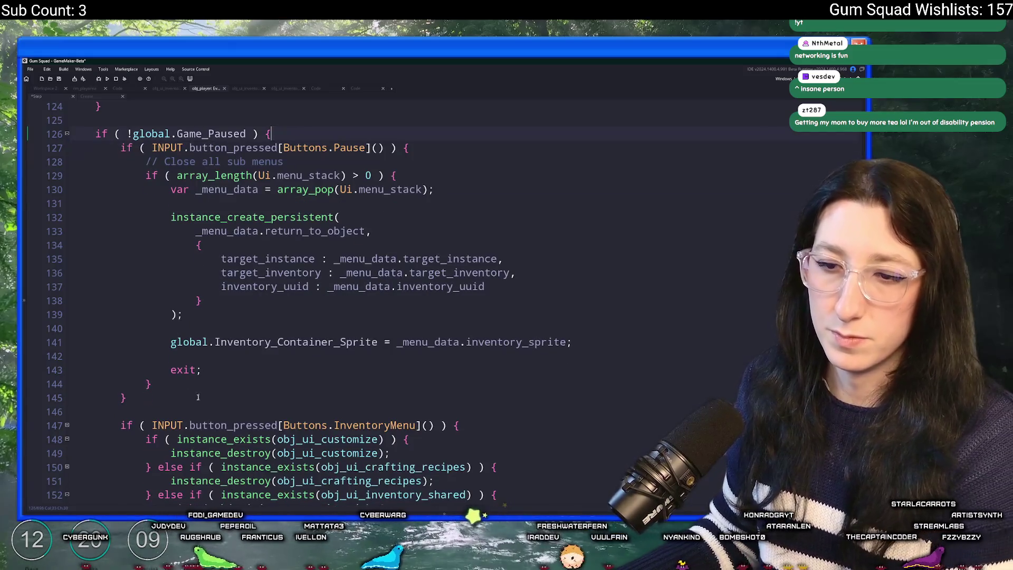
key(Return)
scroll(175, 318, down, 1)
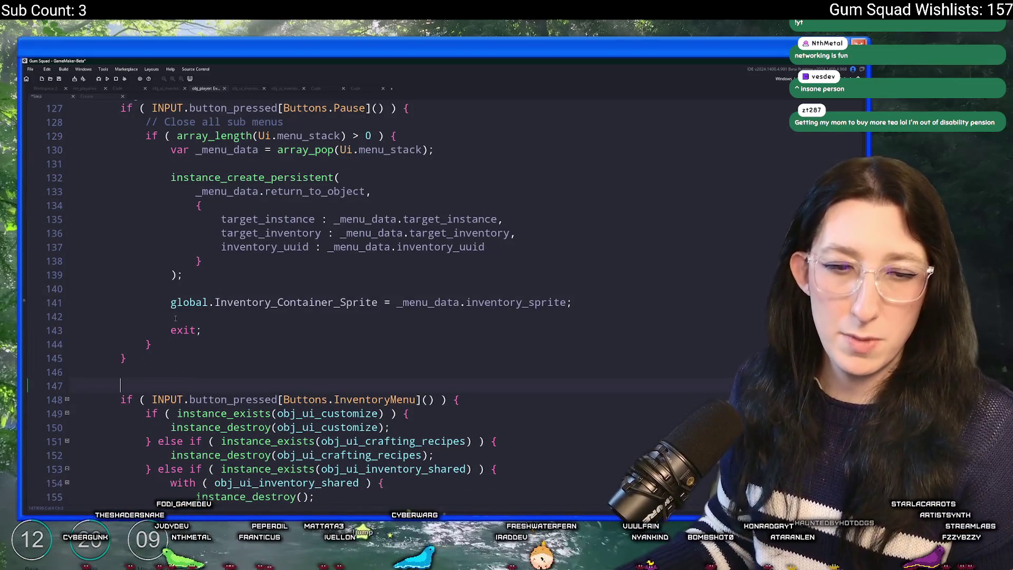
text(// Open inventory)
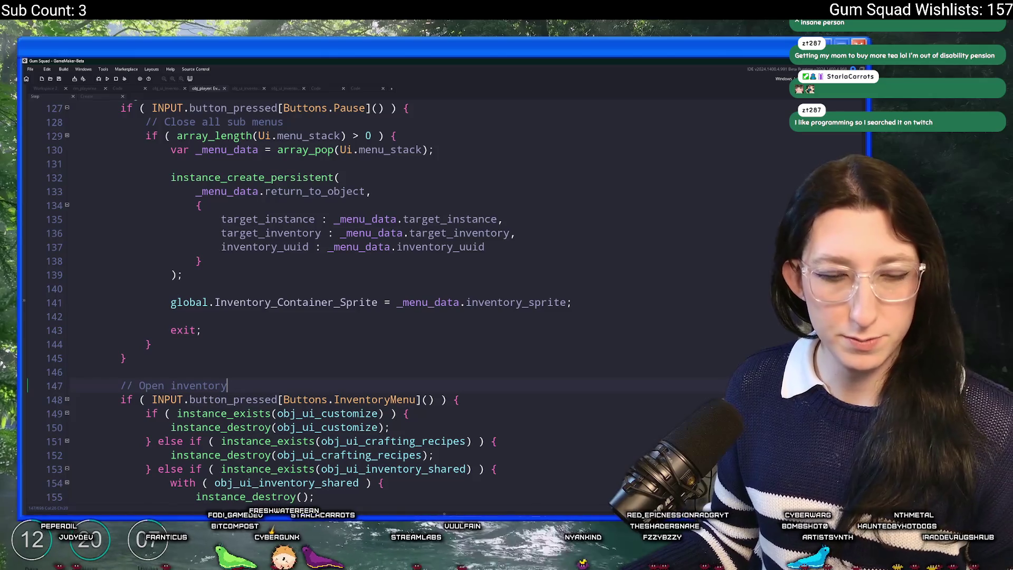
- Place the cursor back in the pasted menu-stack block to resume editing it
click(550, 233)
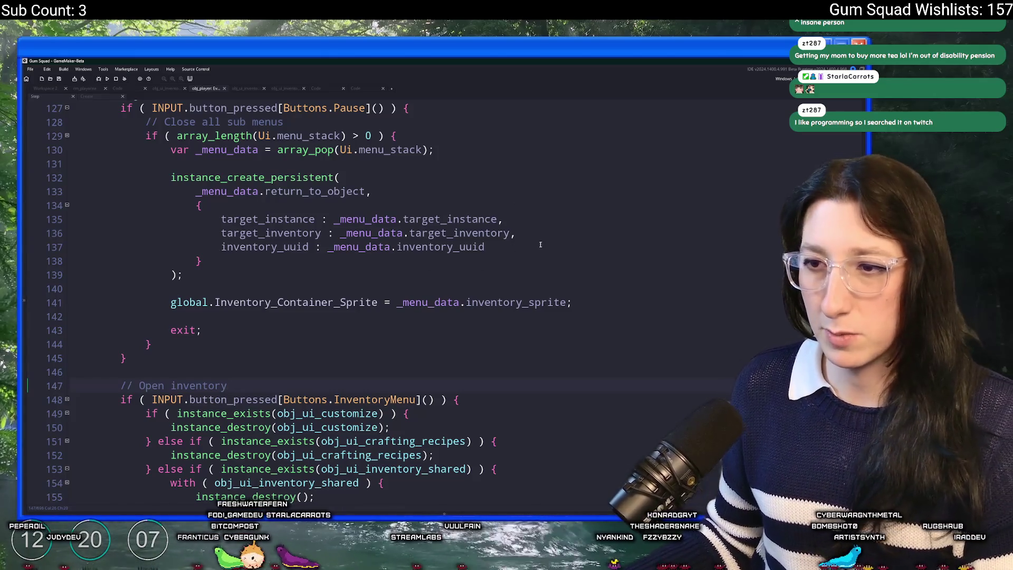
- Delete the exit statement from the pasted menu-stack block
scroll(550, 230, down, 2)
scroll(550, 230, up, 2)
scroll(244, 293, down, 2)
scroll(245, 293, up, 1)
scroll(245, 293, down, 2)
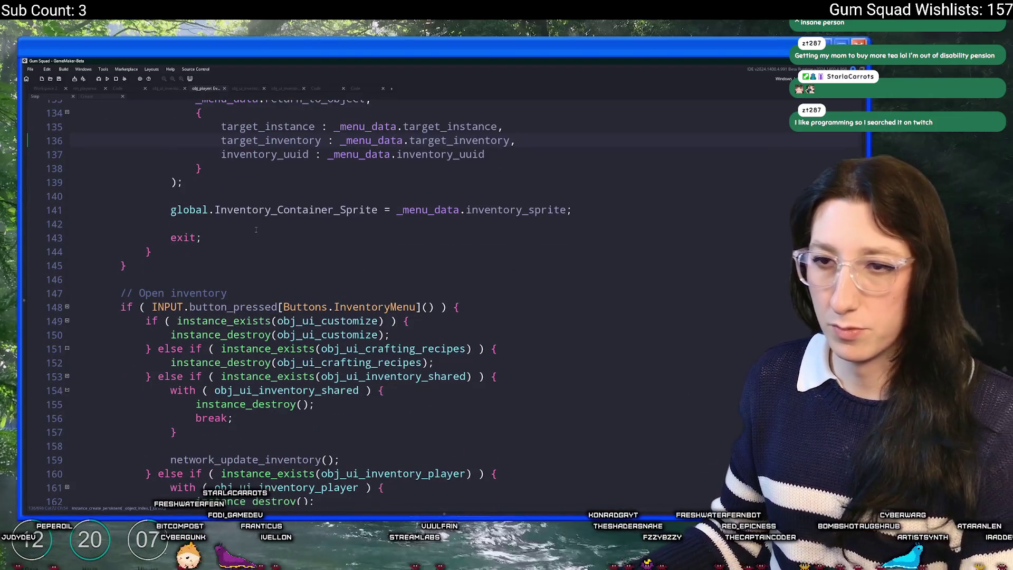
drag(202, 238, 47, 226)
key(BackSpace)
key(BackSpace)
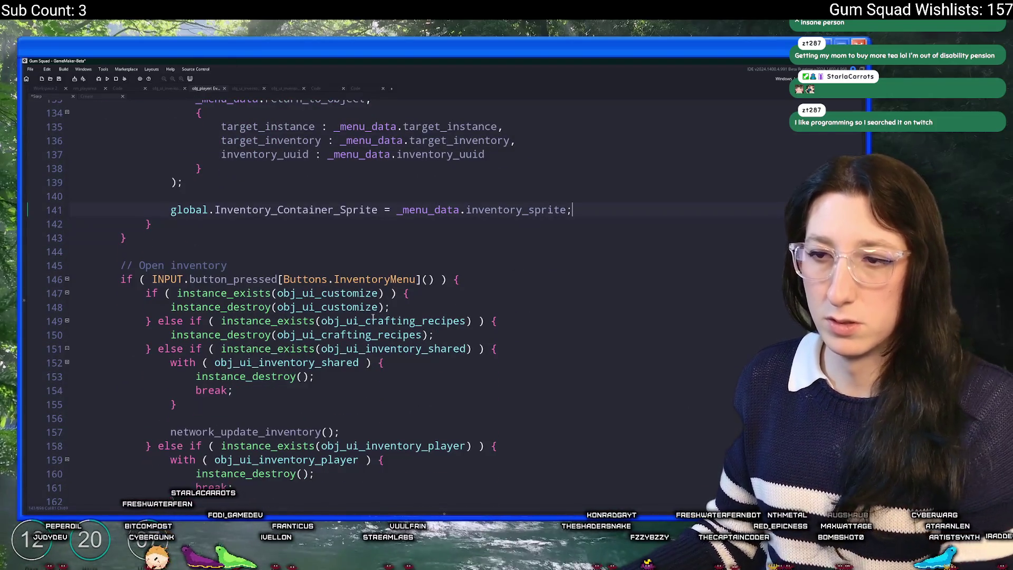
scroll(381, 327, up, 3)
scroll(380, 327, down, 1)
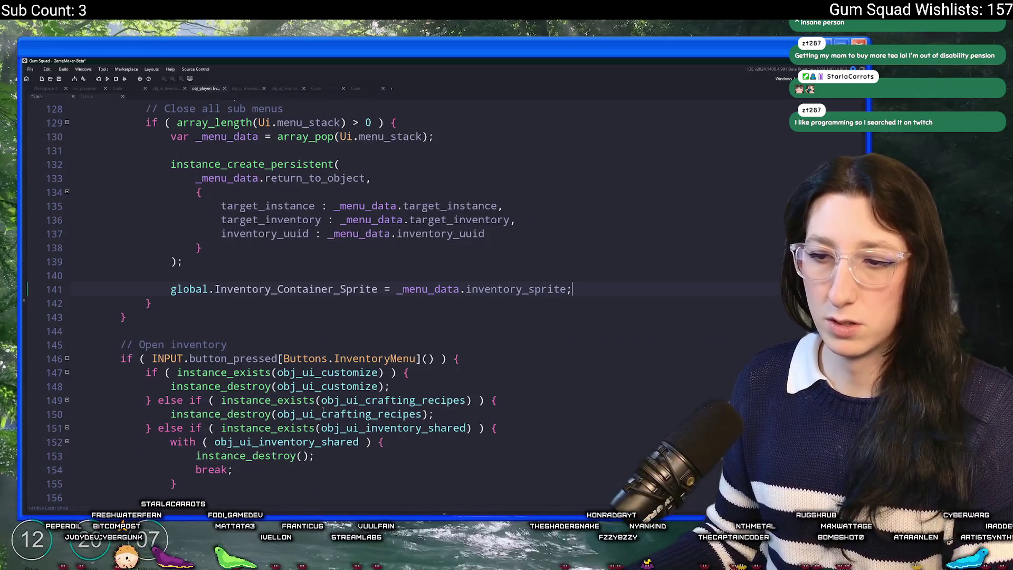
scroll(282, 188, up, 2)
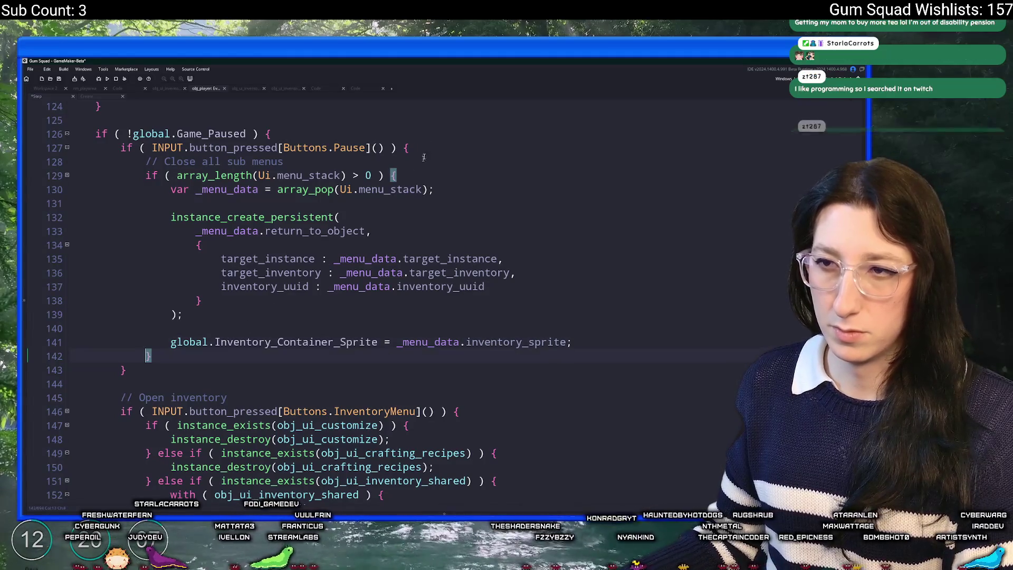
click(156, 148)
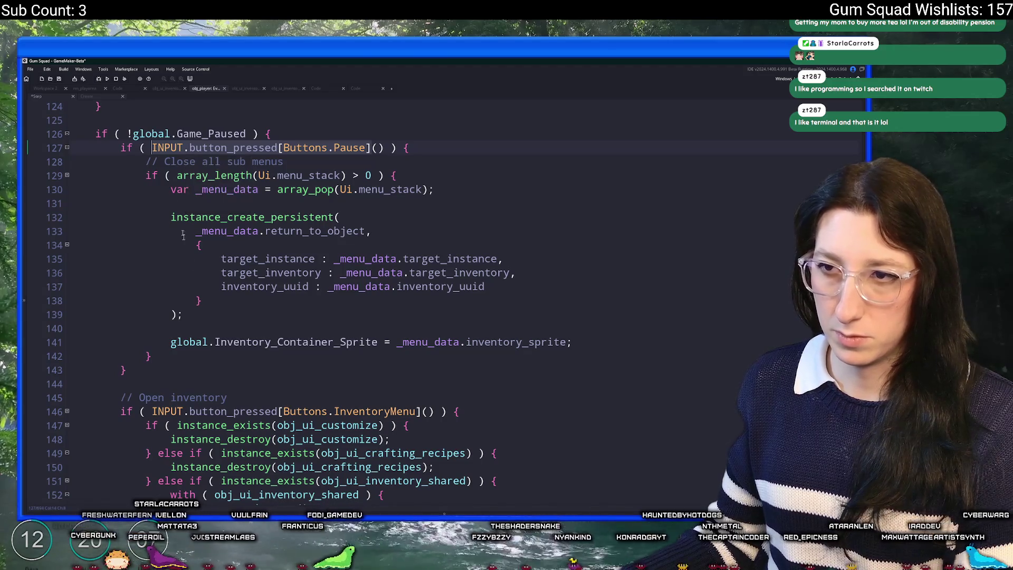
- Add 'input_clear_set(true);' after the closing brace of the menu-stack block
click(163, 356)
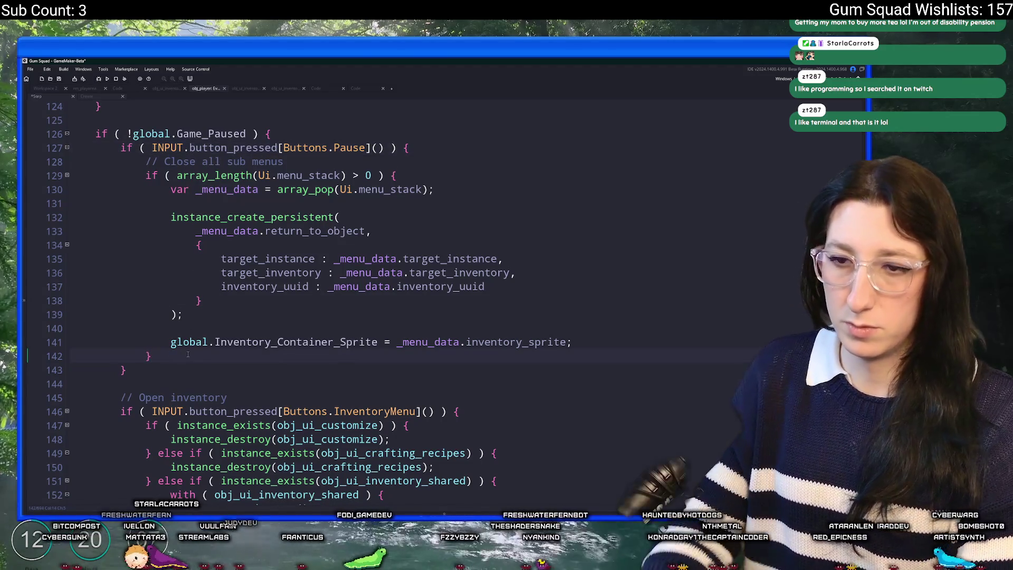
key(Return)
key(Return)
text(Input.)
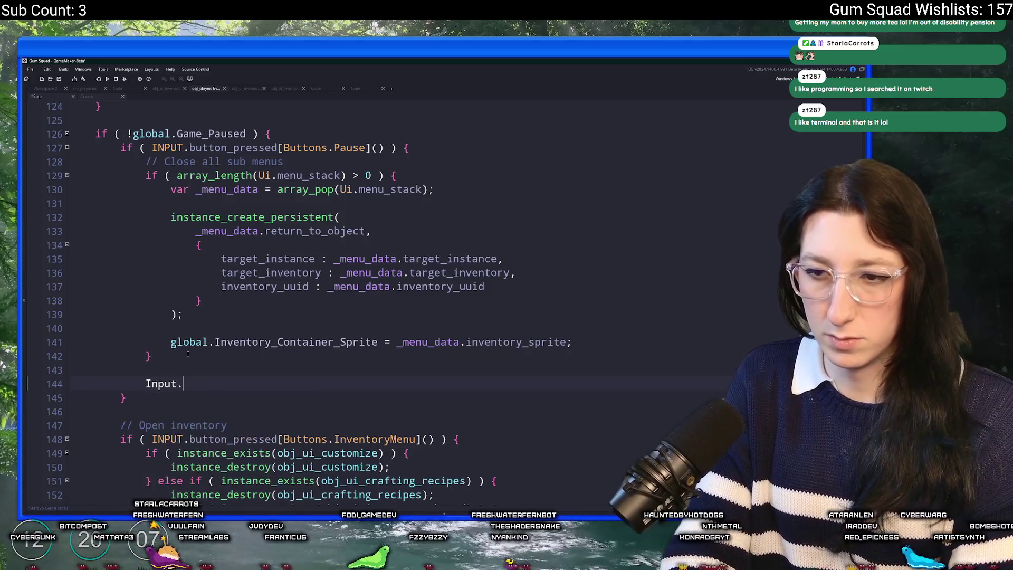
key(BackSpace)
key(BackSpace)
key(BackSpace)
text(input_set_c)
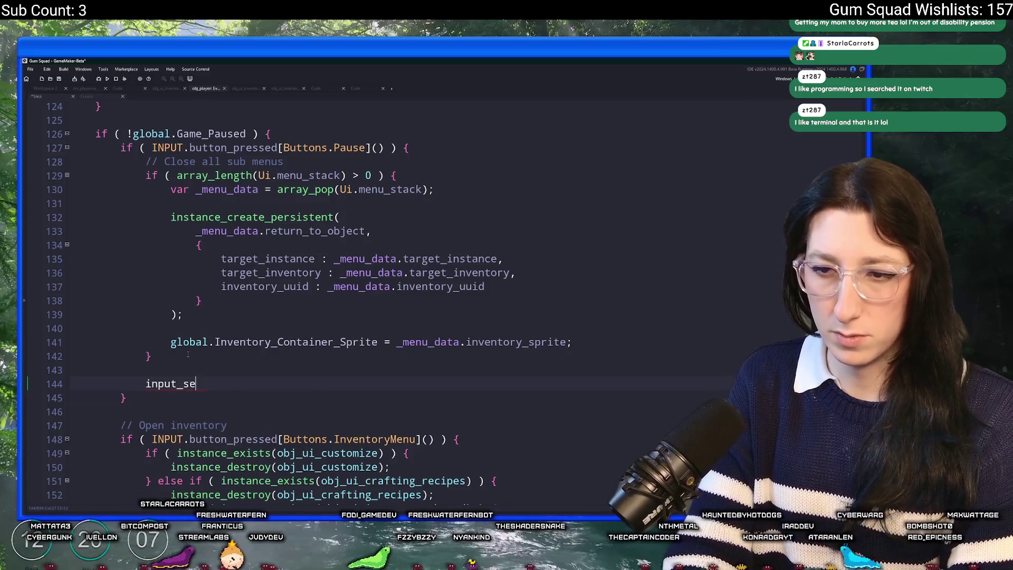
key(BackSpace)
key(BackSpace)
text(cl)
key(Down)
key(Return)
text(true);)
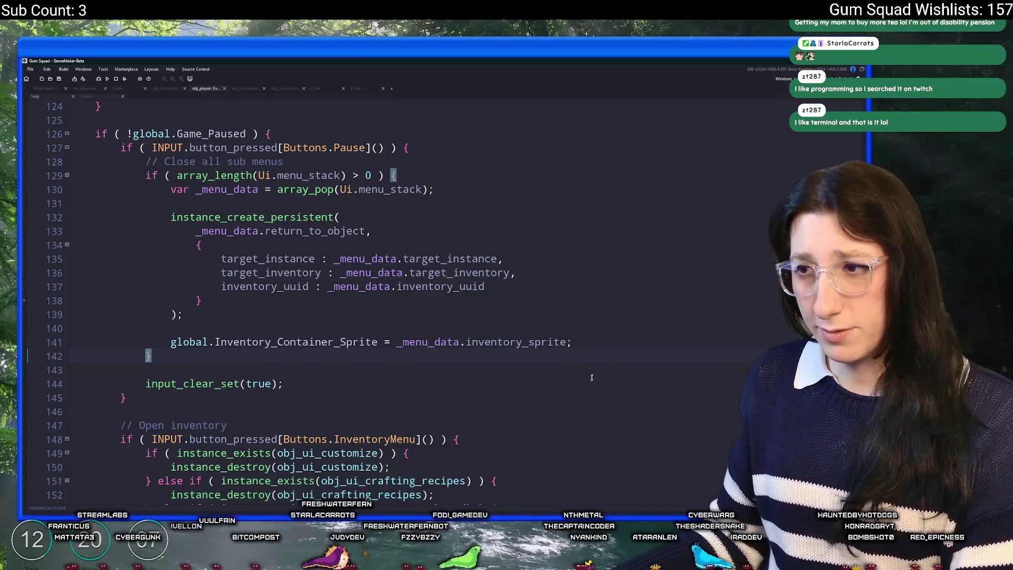
- Delete the Inventory_Container_Sprite assignment and change line 129's if into a while loop
drag(611, 342, 617, 315)
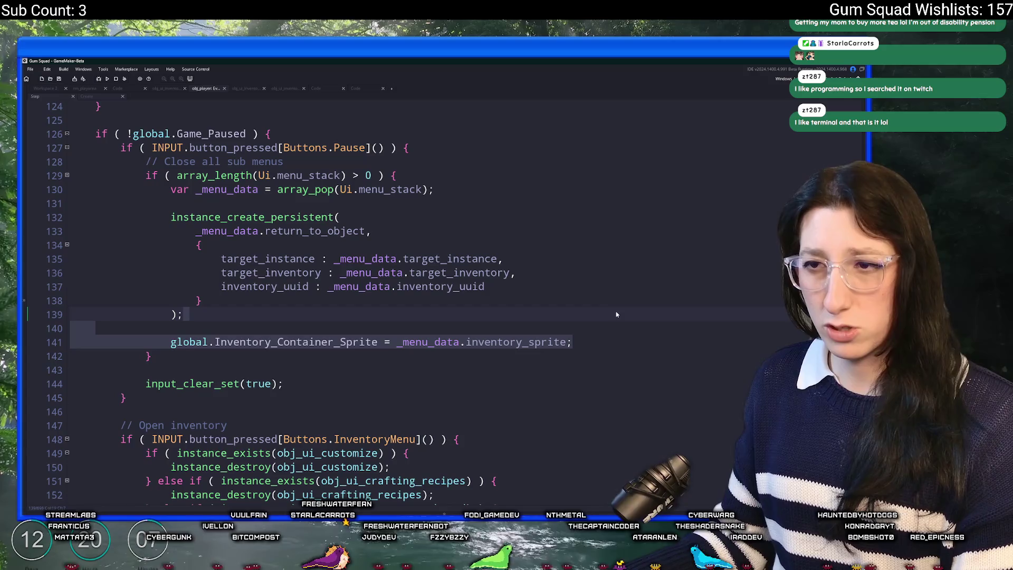
key(BackSpace)
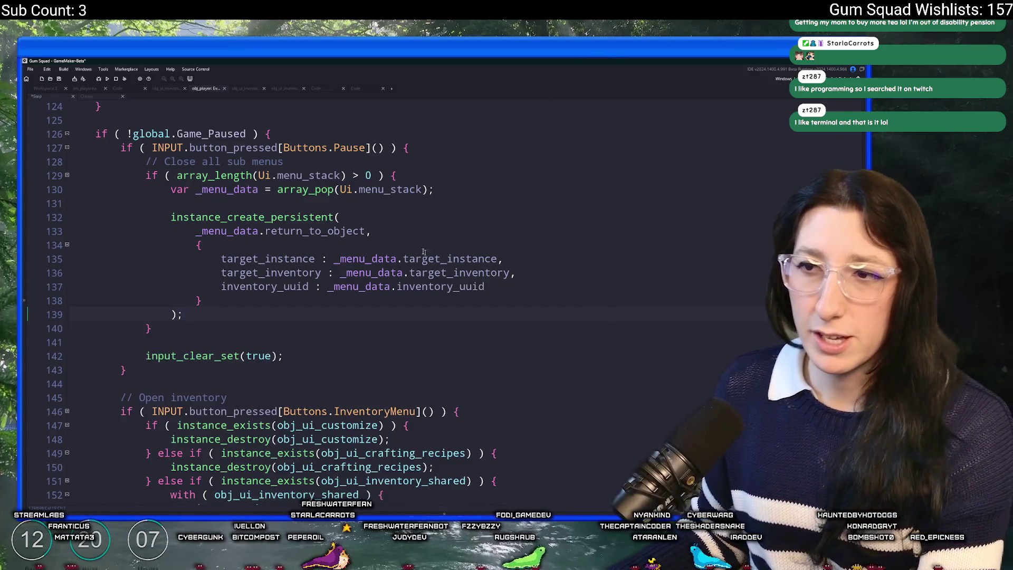
double_click(151, 175)
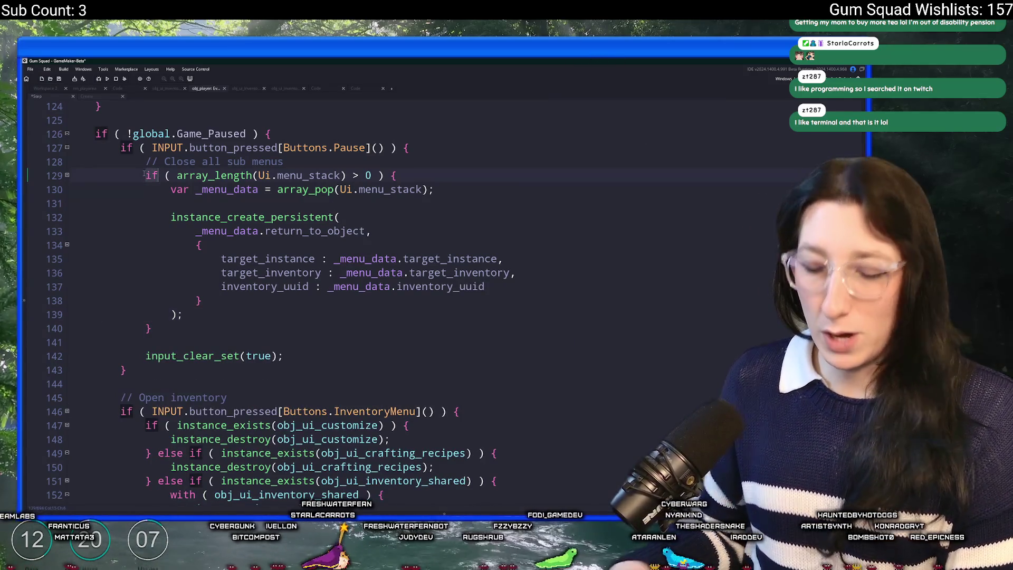
text(while)
click(384, 148)
key(Down)
key(Down)
key(Down)
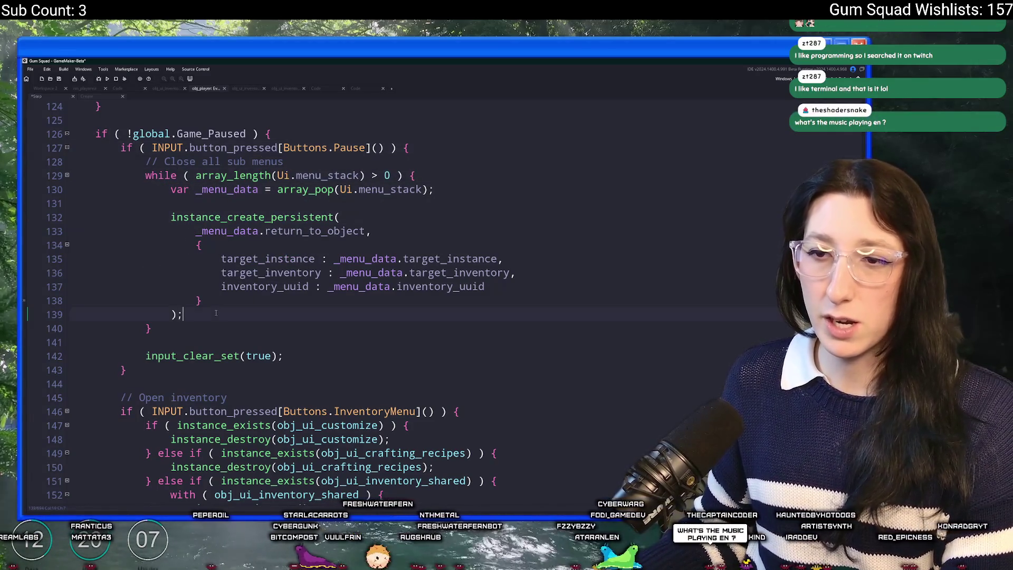
- Add 'instance_destroy(_menu_data.return_to_object)' below the persistent-instance call and run the game with F5
drag(365, 232, 195, 236)
key(ctrl+c)
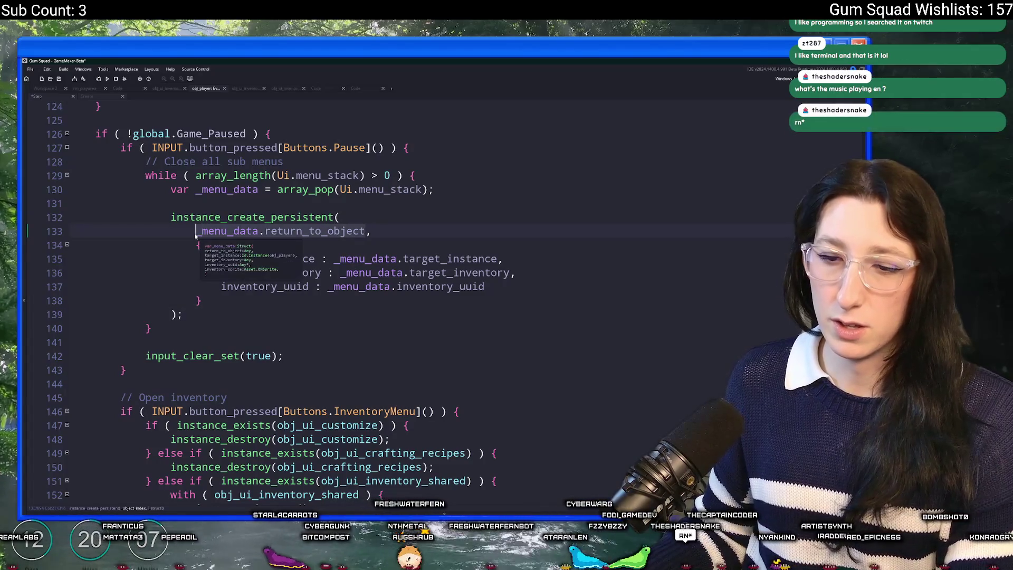
click(214, 314)
key(Return)
key(Return)
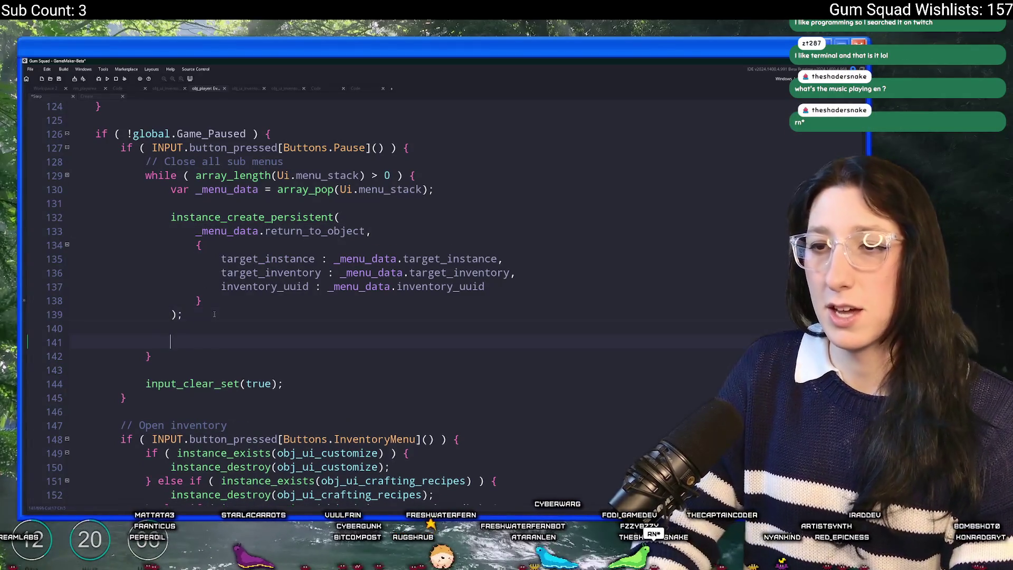
text(instance_des)
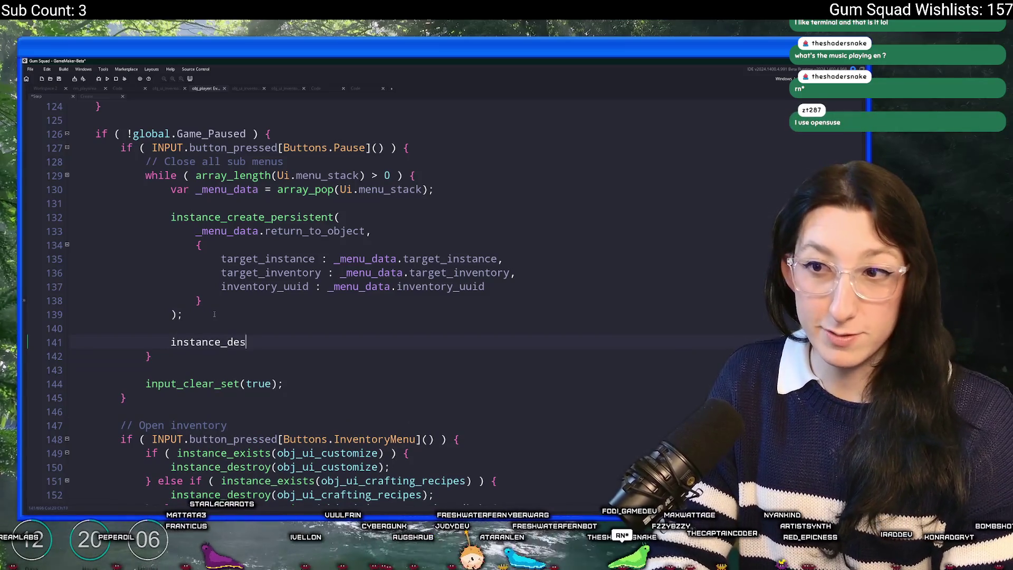
text(troy();)
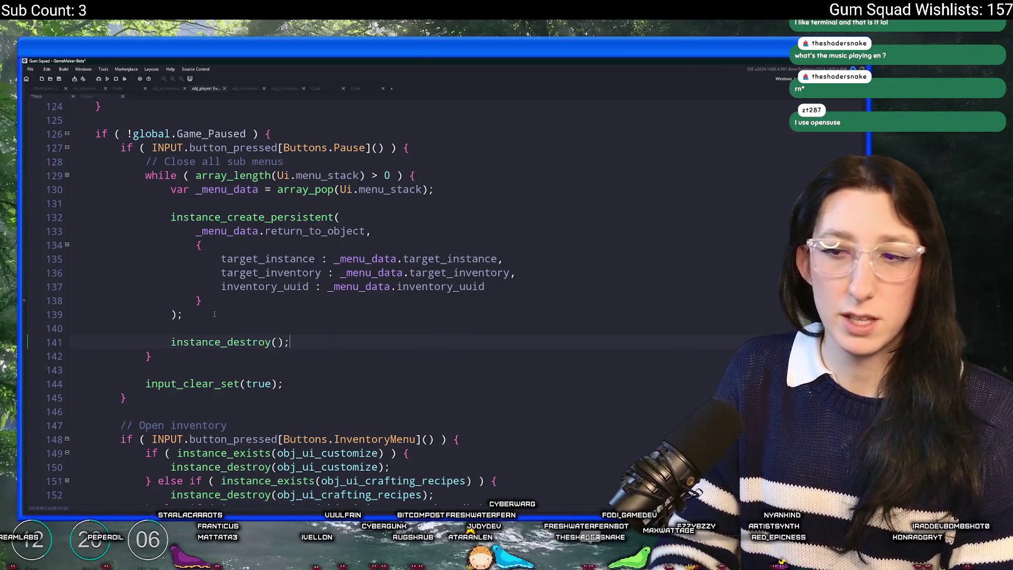
click(279, 341)
key(ctrl+v)
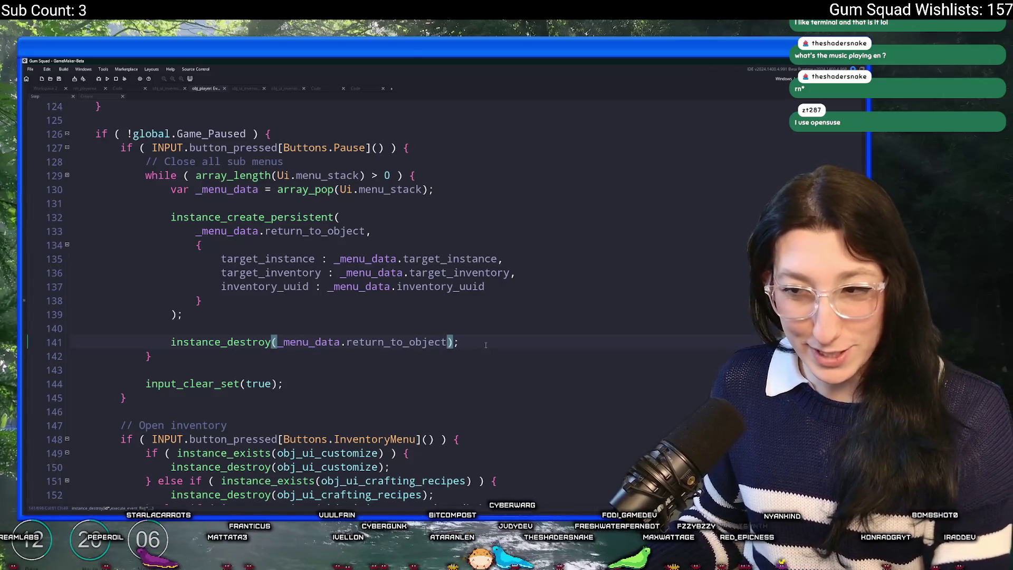
key(F5)
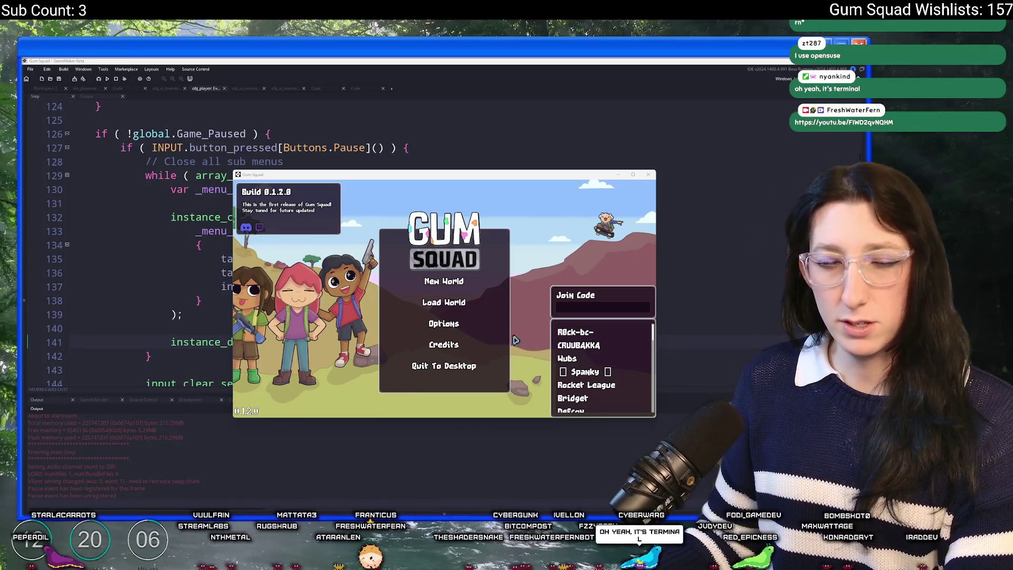
- Start a new world lobby, walk toward the sheds, and inspect the Cloth Backpack in the inventory
click(462, 282)
click(458, 285)
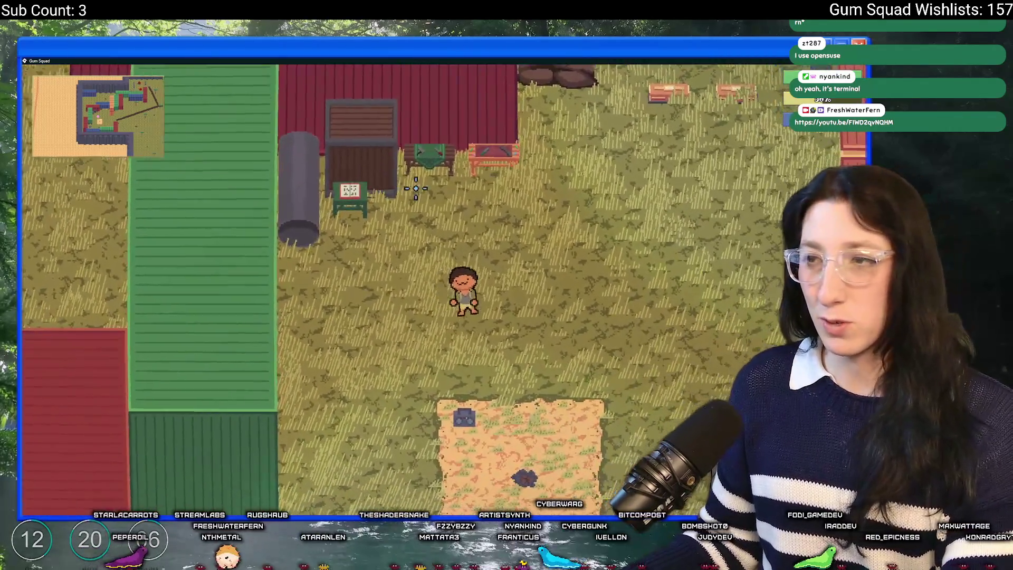
key(d)
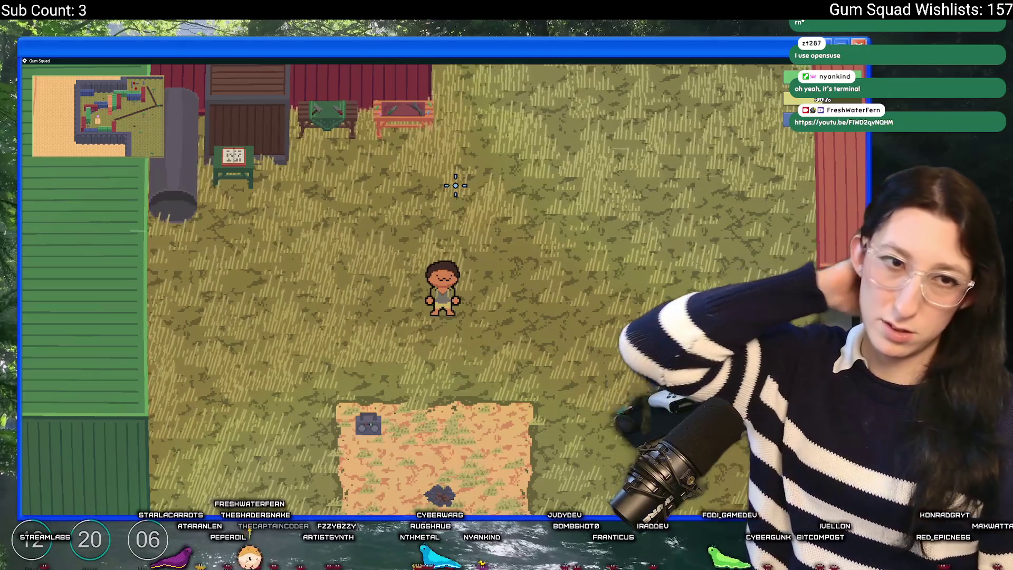
scroll(736, 211, down, 1)
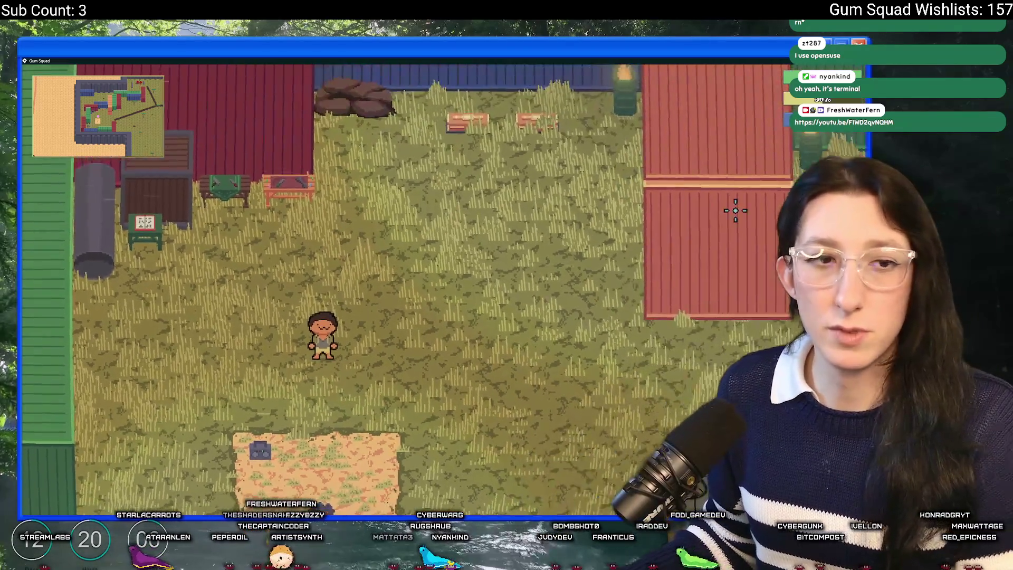
key(w)
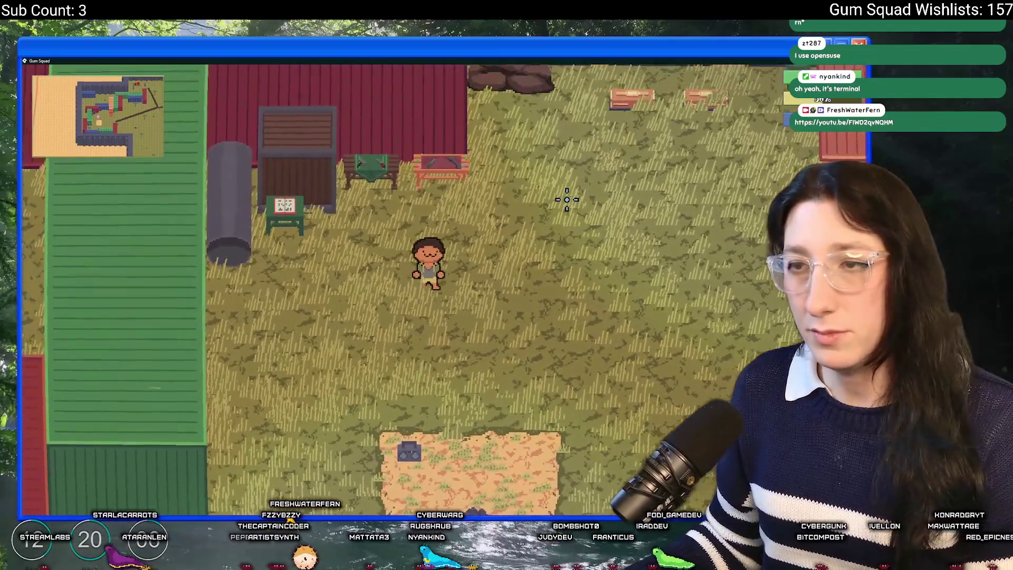
scroll(567, 200, up, 2)
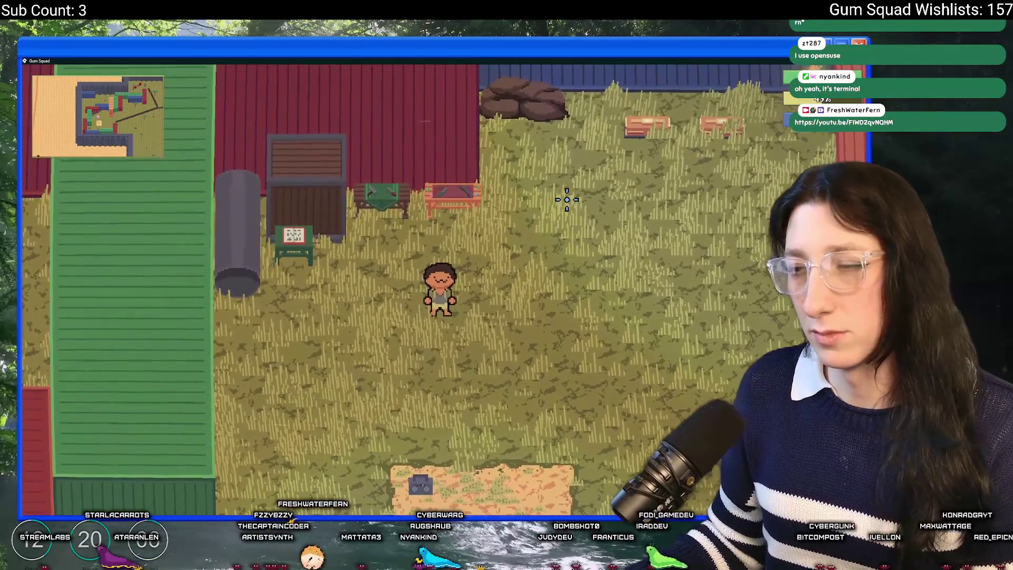
scroll(567, 199, down, 3)
key(Tab)
click(275, 346)
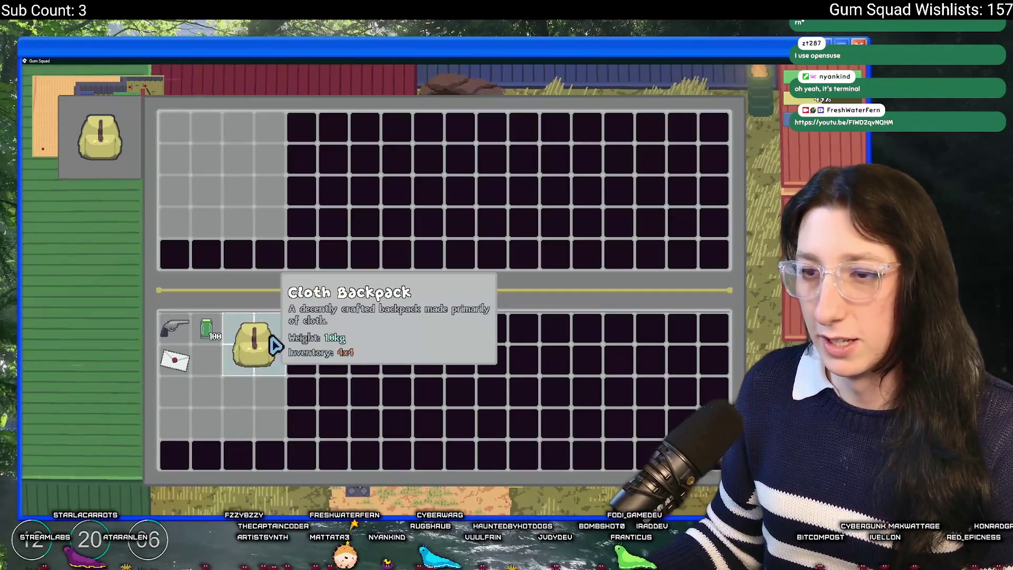
click(353, 364)
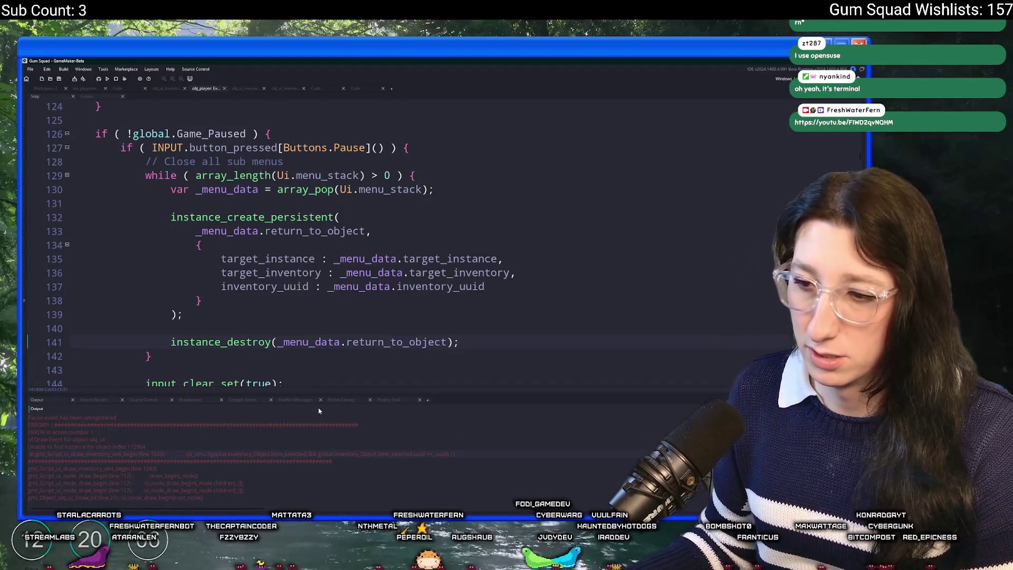
- Add instance_destroy(obj_ui_menu); after the array_pop line on line 132, then test-run and stop the game
click(373, 231)
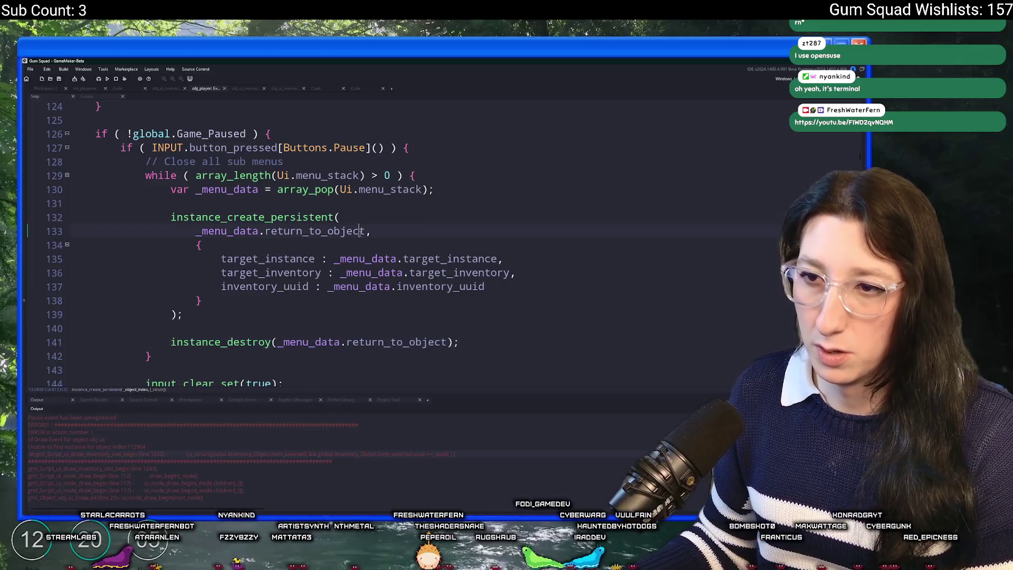
click(427, 273)
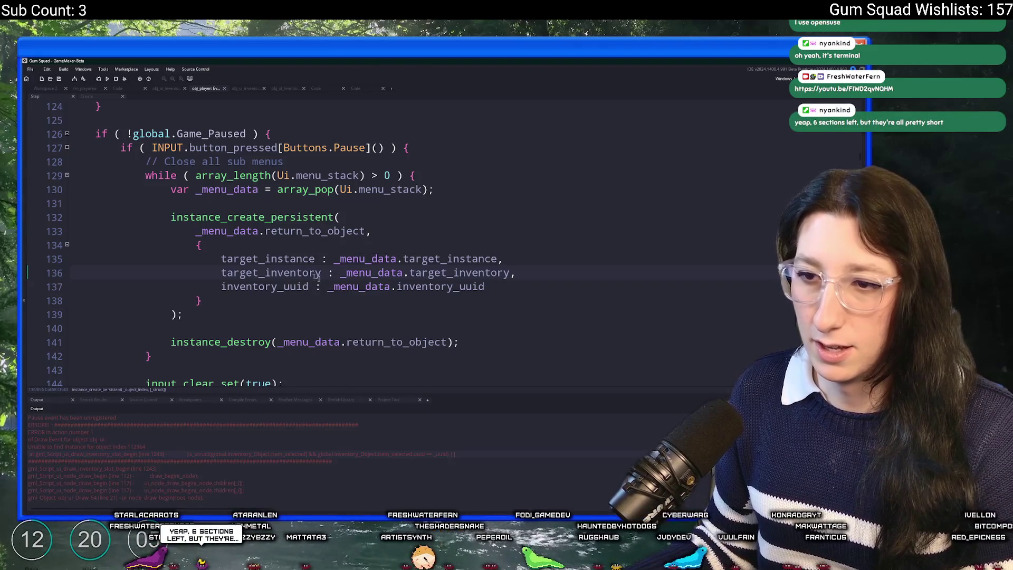
click(464, 188)
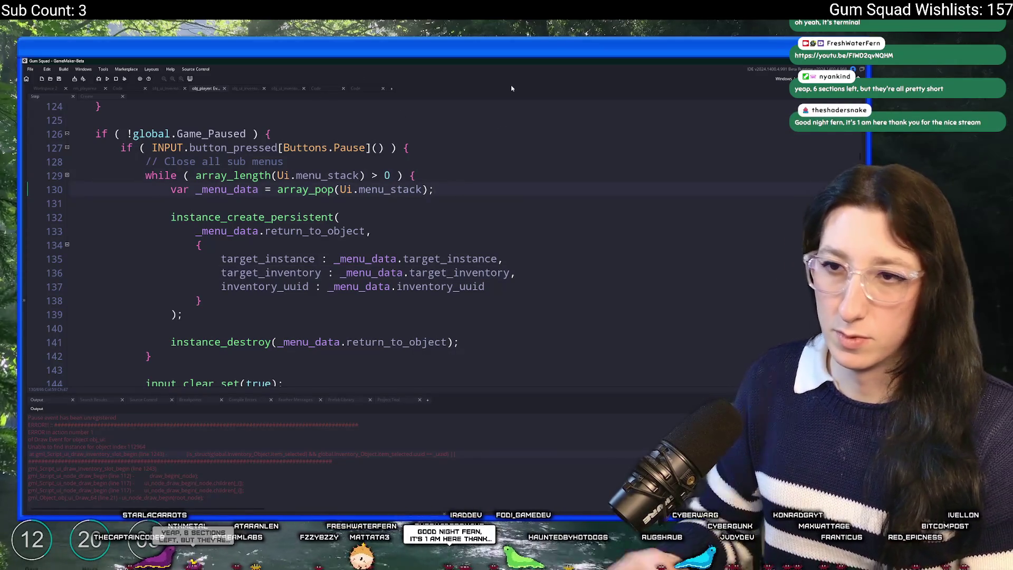
key(Return)
key(Return)
text(instance_)
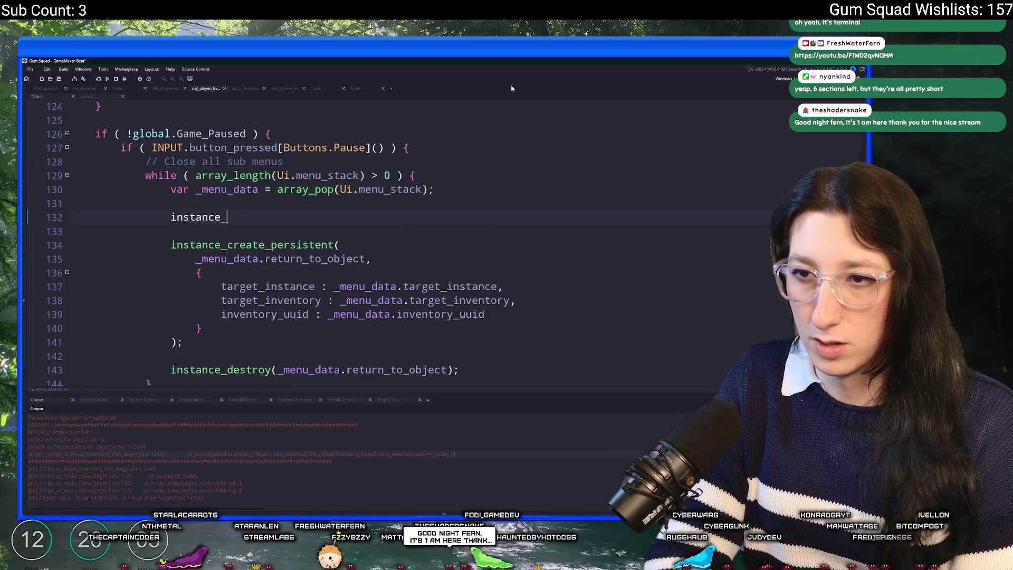
text(destroy()
scroll(523, 98, down, 6)
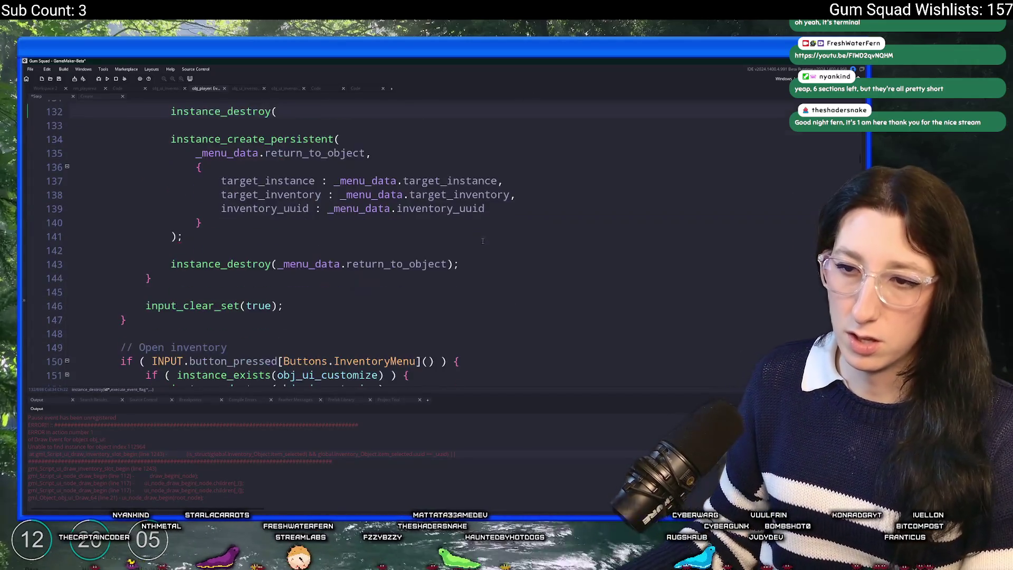
click(407, 217)
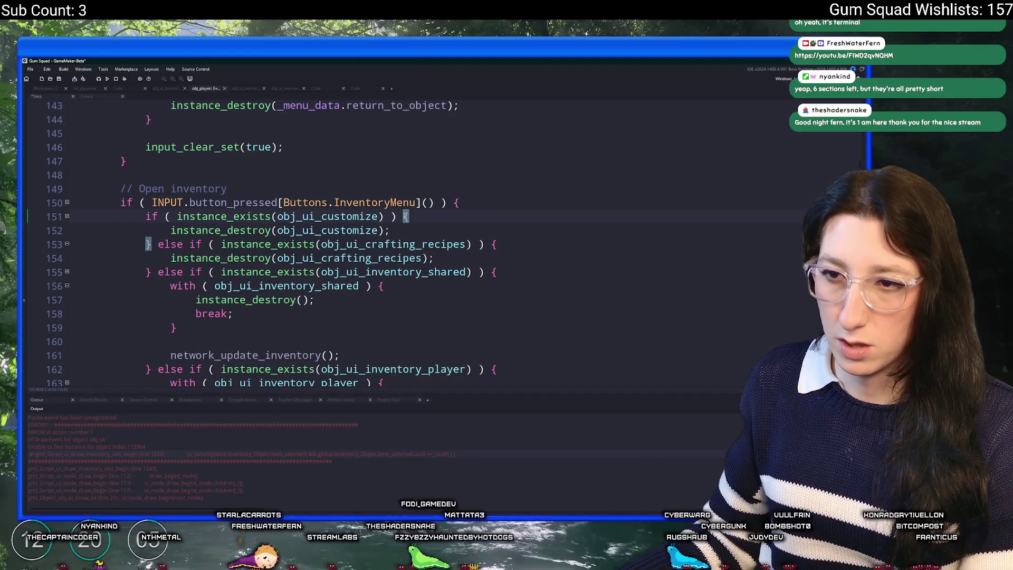
scroll(259, 307, down, 5)
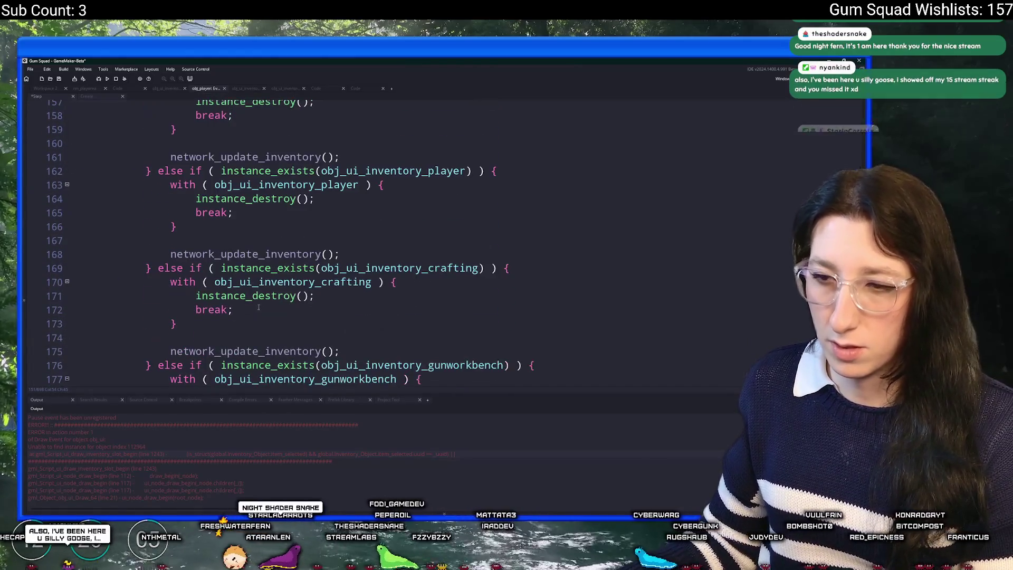
scroll(266, 279, up, 10)
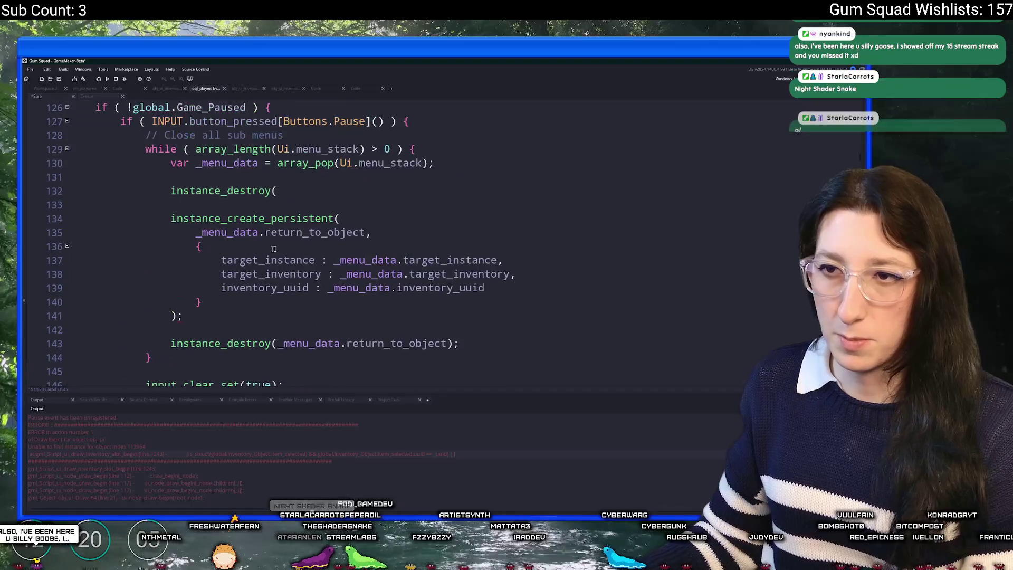
click(345, 185)
text(obj_ui)
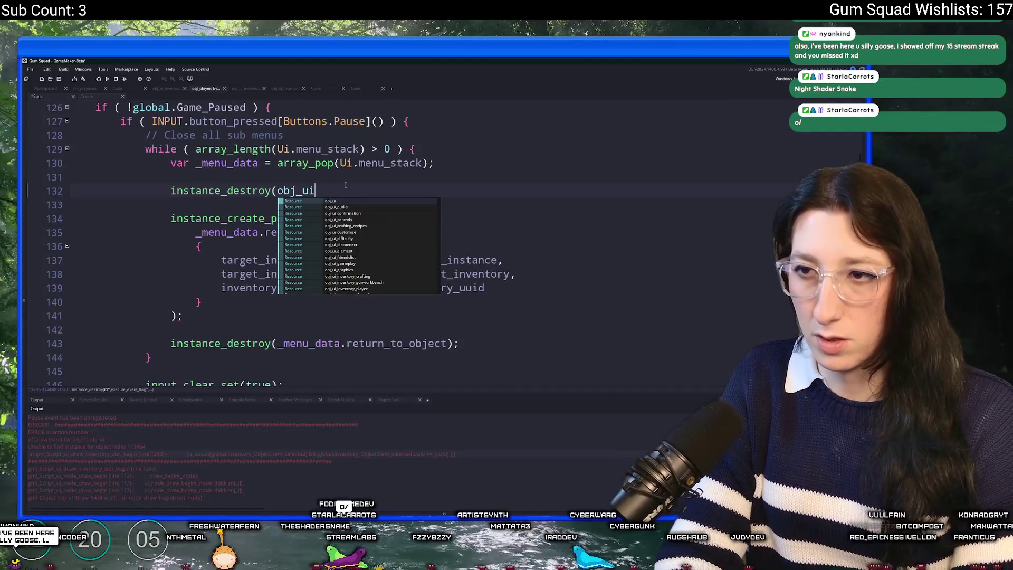
text(_menu);)
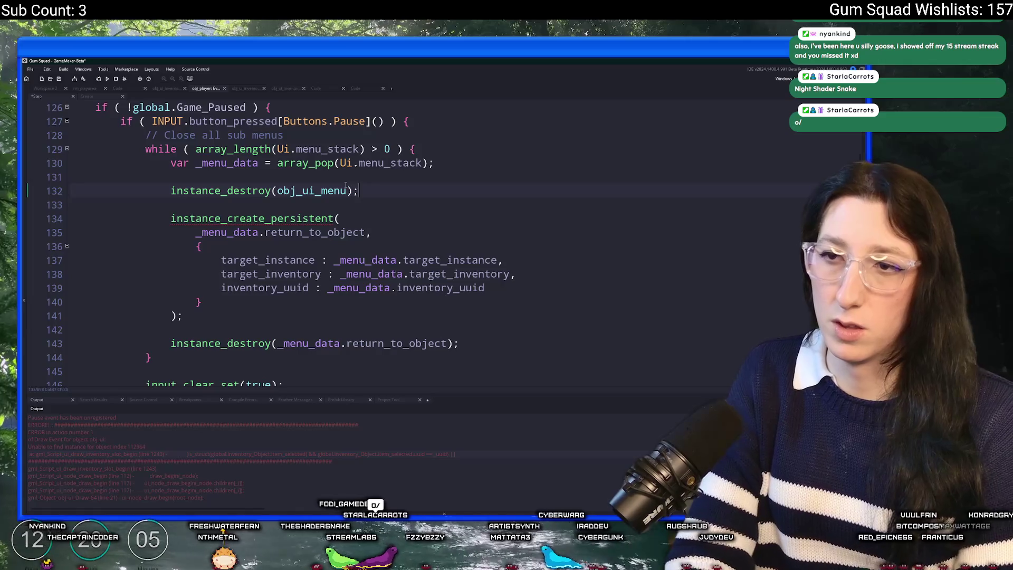
key(F5)
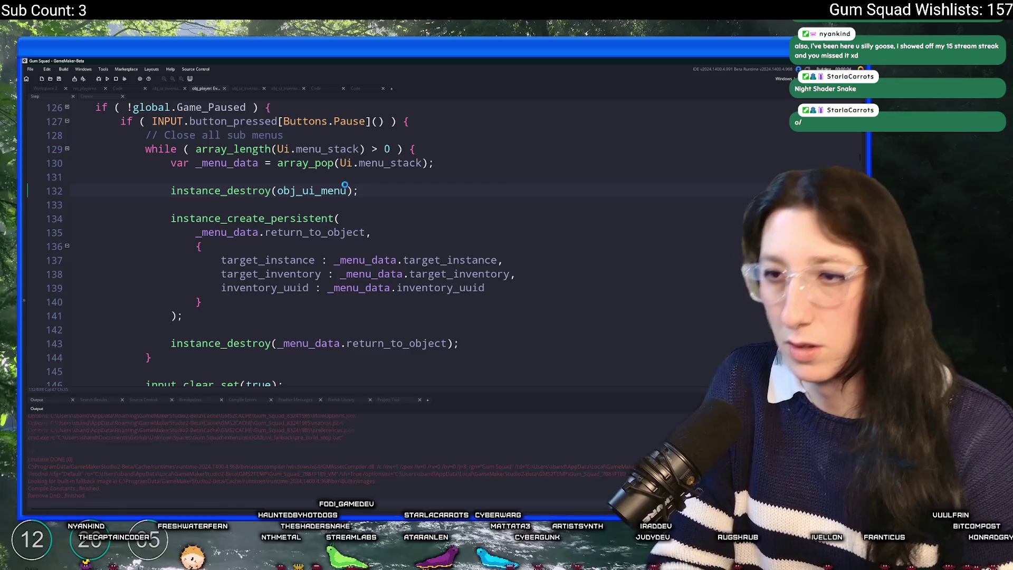
click(119, 80)
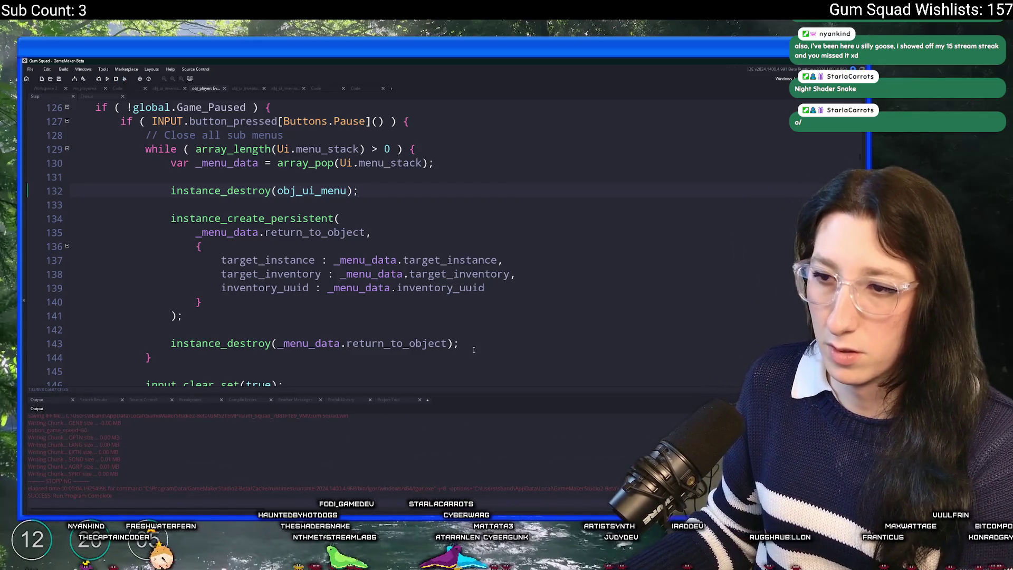
- Replace the old return-object destroy line with instance_destroy(obj_ui_menu) after the sub-menu loop and rebuild
mouse_move(488, 339)
mouse_down()
mouse_move(494, 333)
mouse_move(170, 342)
mouse_up()
drag(379, 197, 167, 197)
key(ctrl+c)
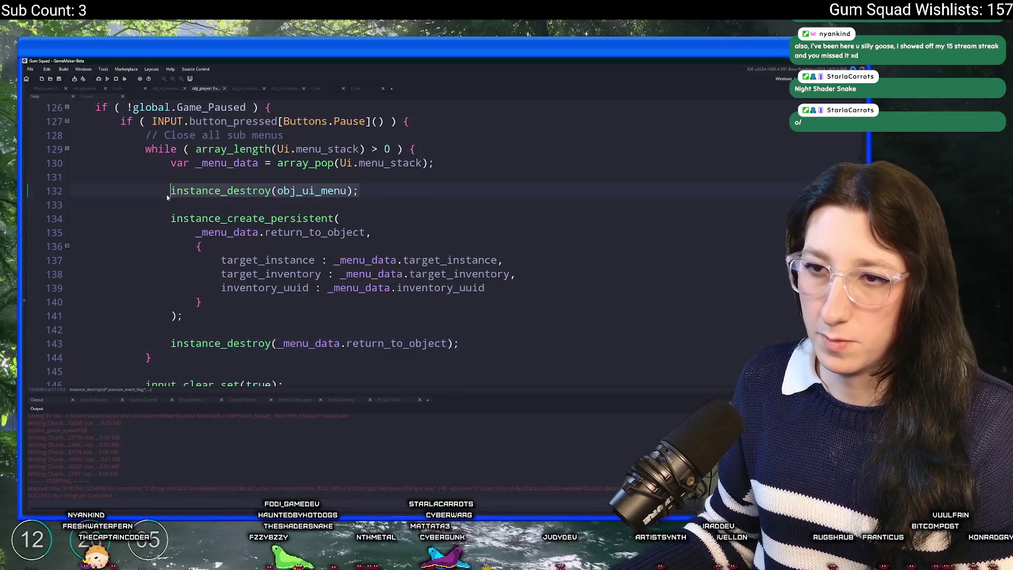
drag(463, 344, 370, 316)
key(BackSpace)
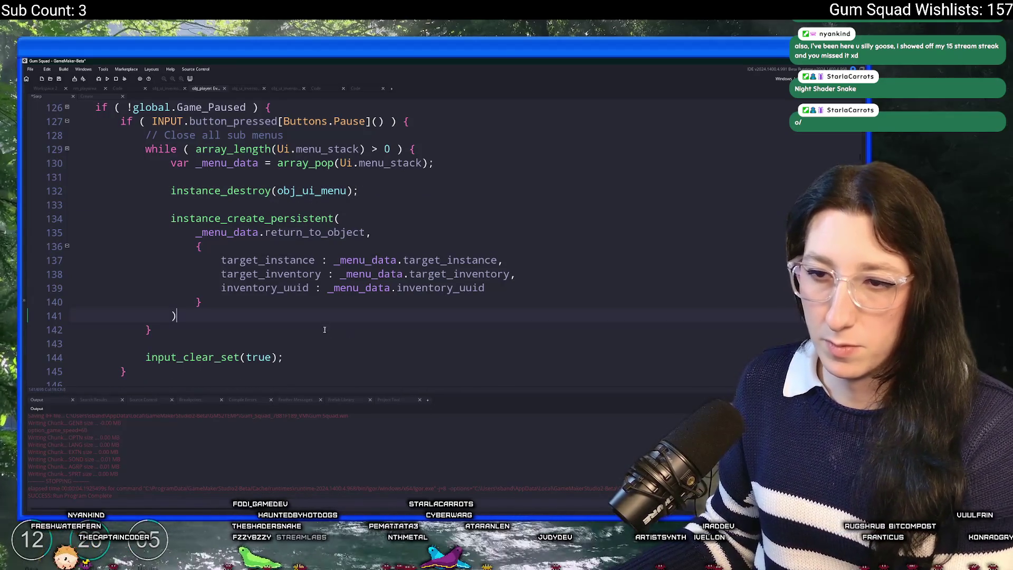
key(Return)
key(Return)
key(ctrl+v)
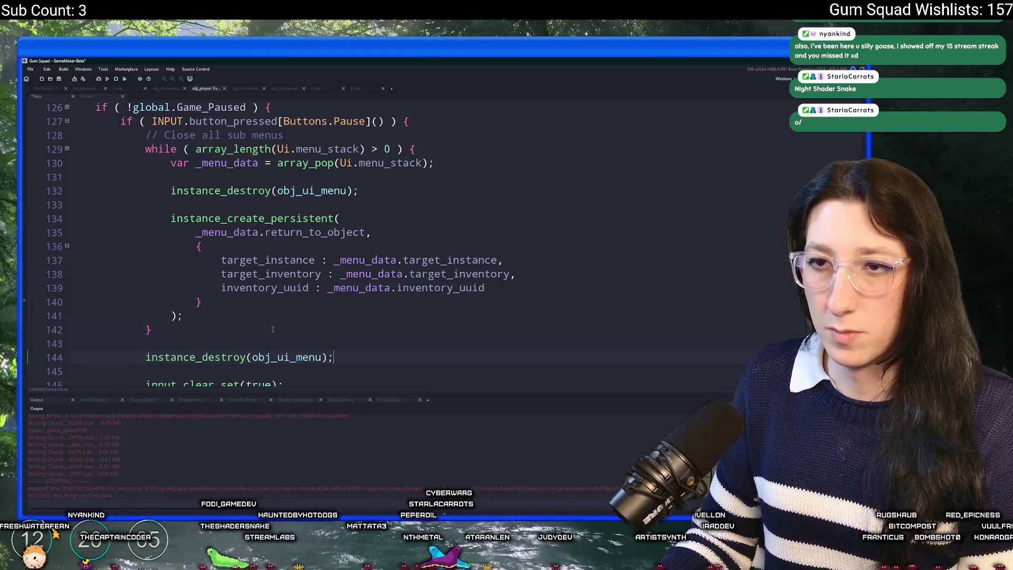
key(F5)
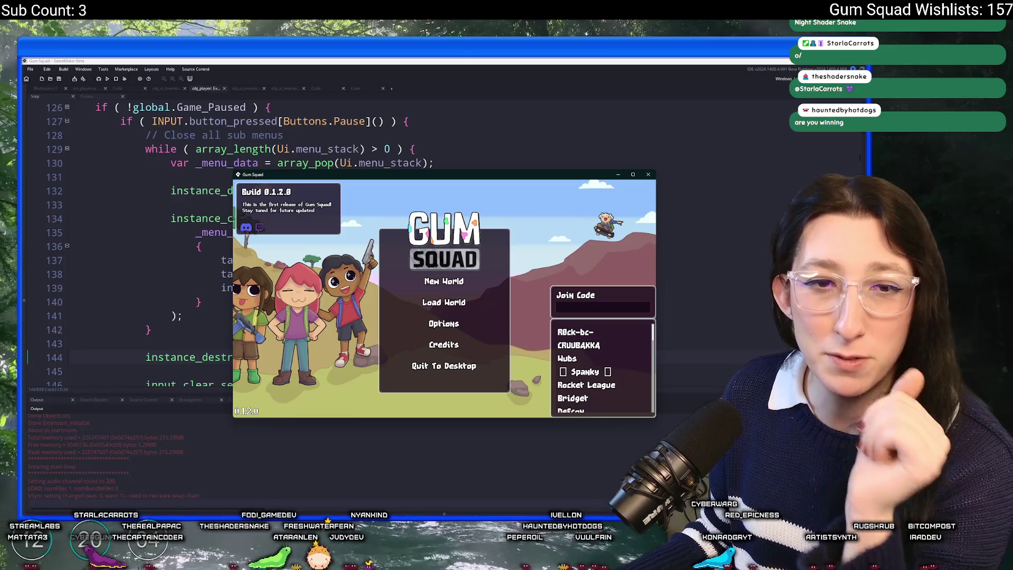
- Focus the game window and create a lobby for a New World from the main menu
click(236, 332)
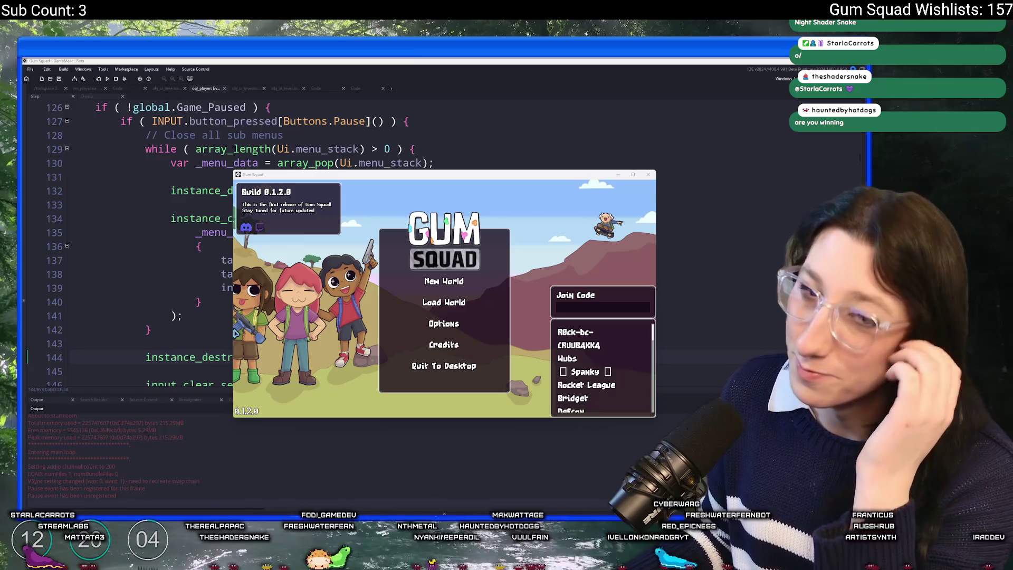
click(445, 274)
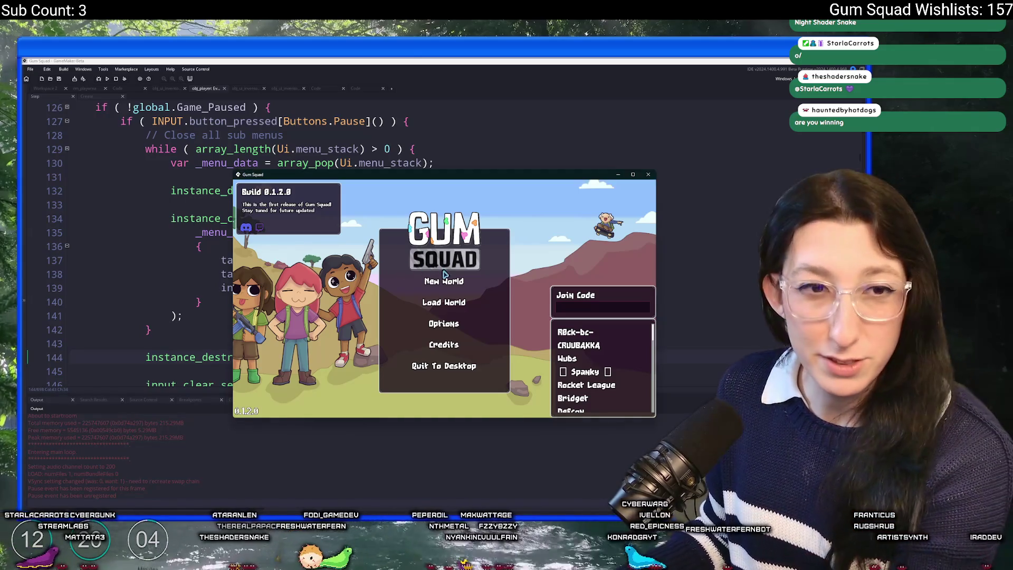
click(444, 282)
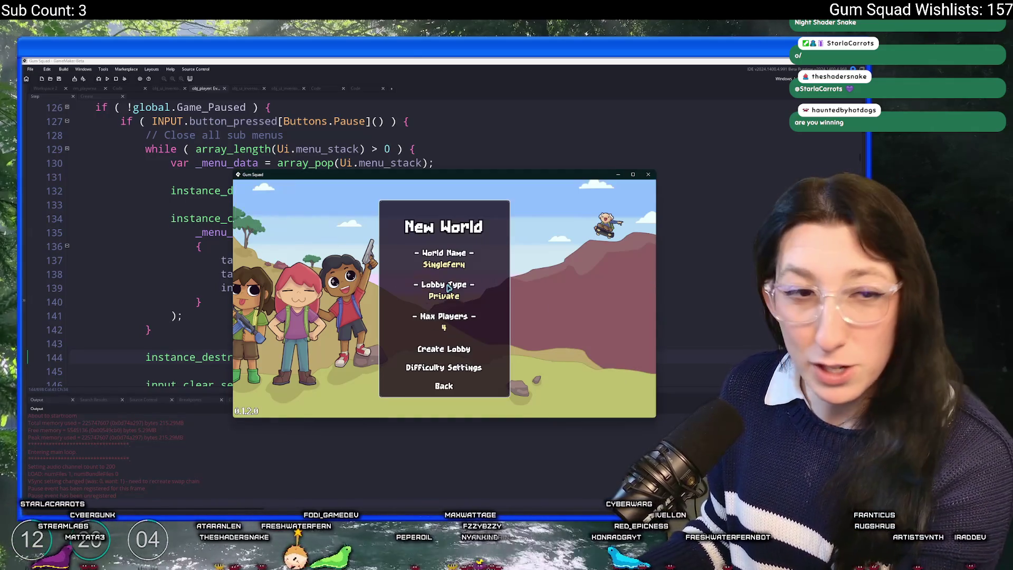
click(437, 352)
- Maximize the game and check that the inventory and backpack grid open and close with Tab
double_click(380, 175)
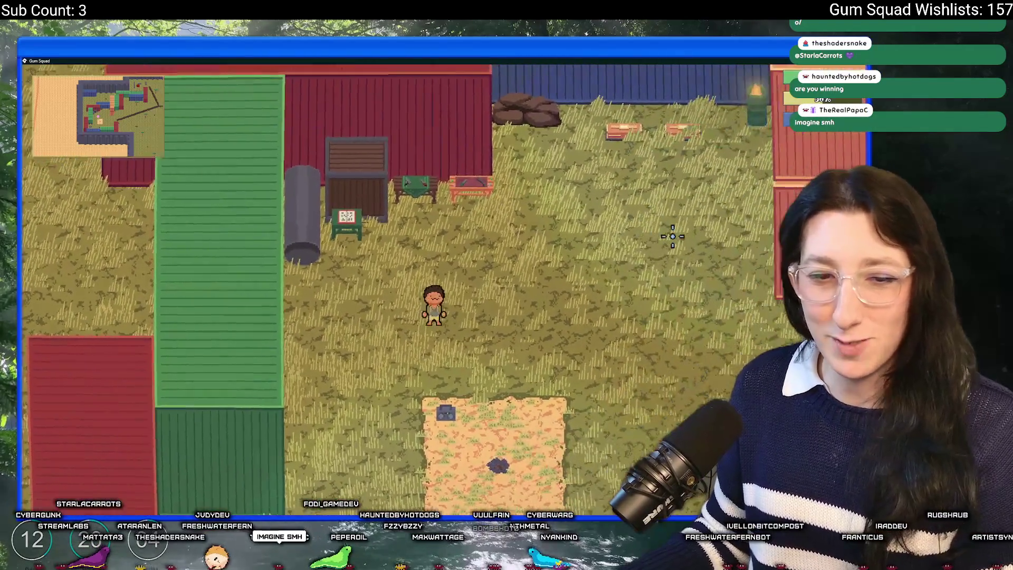
key(w)
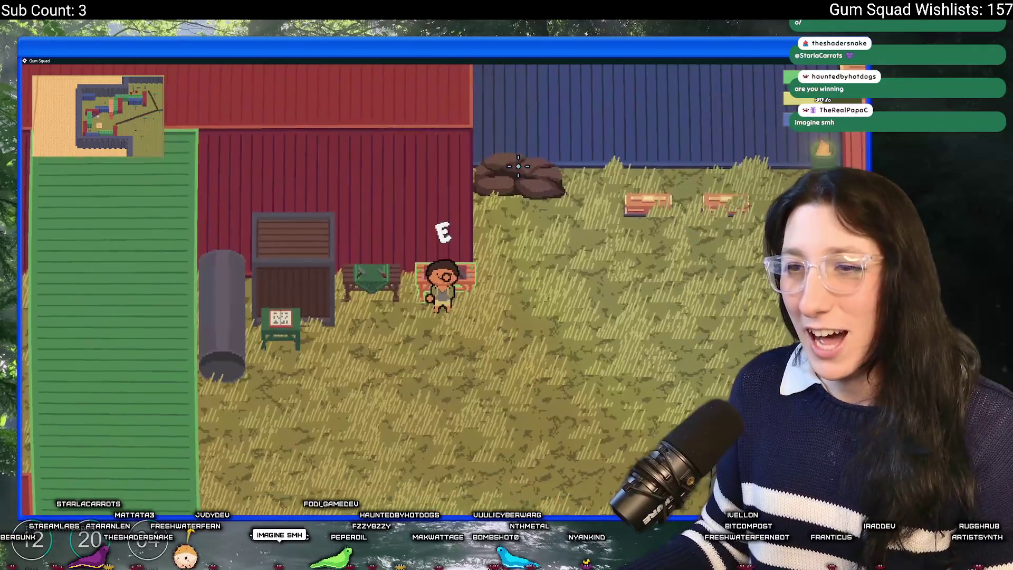
key(Tab)
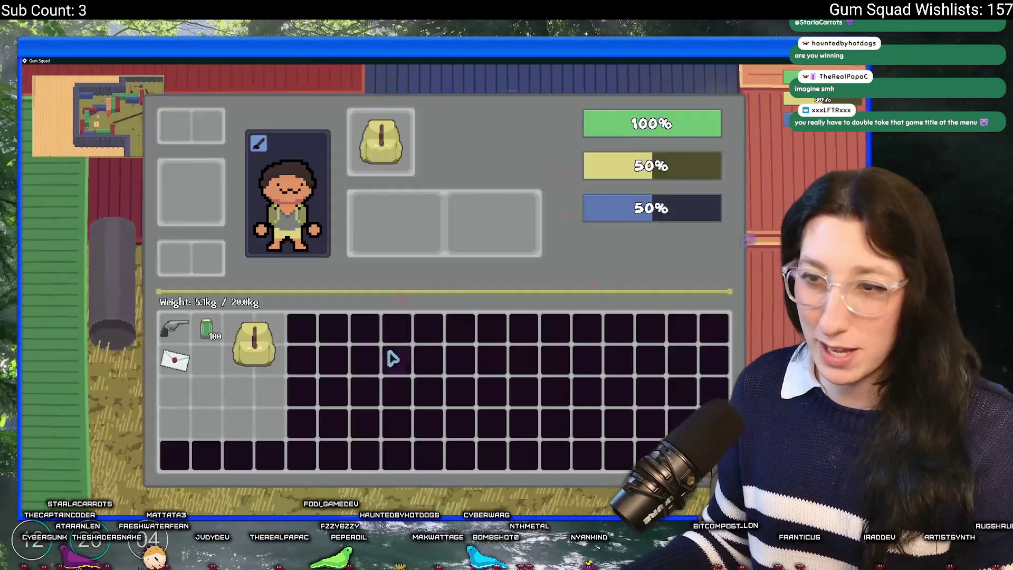
key(Tab)
key(Tab)
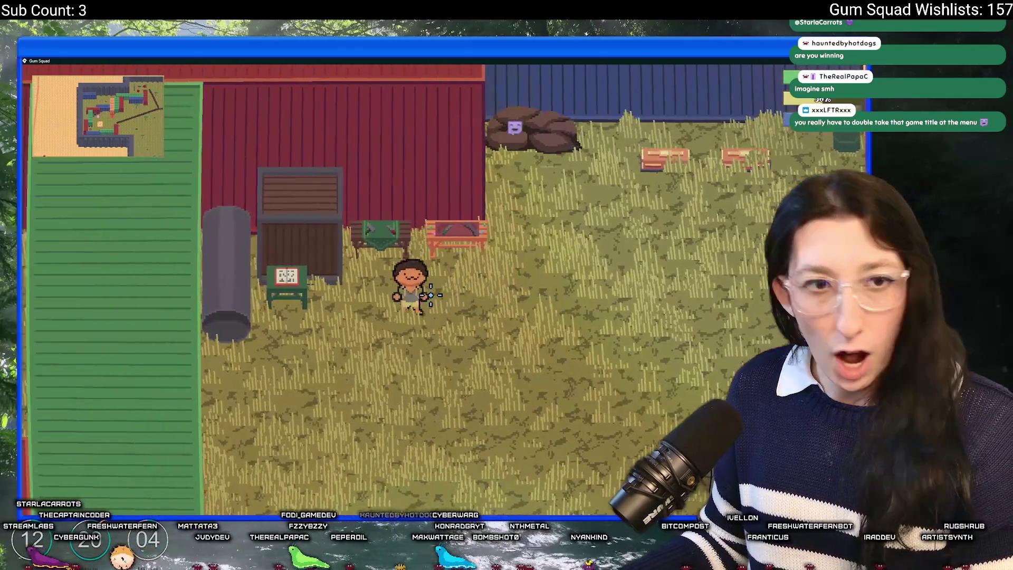
click(253, 343)
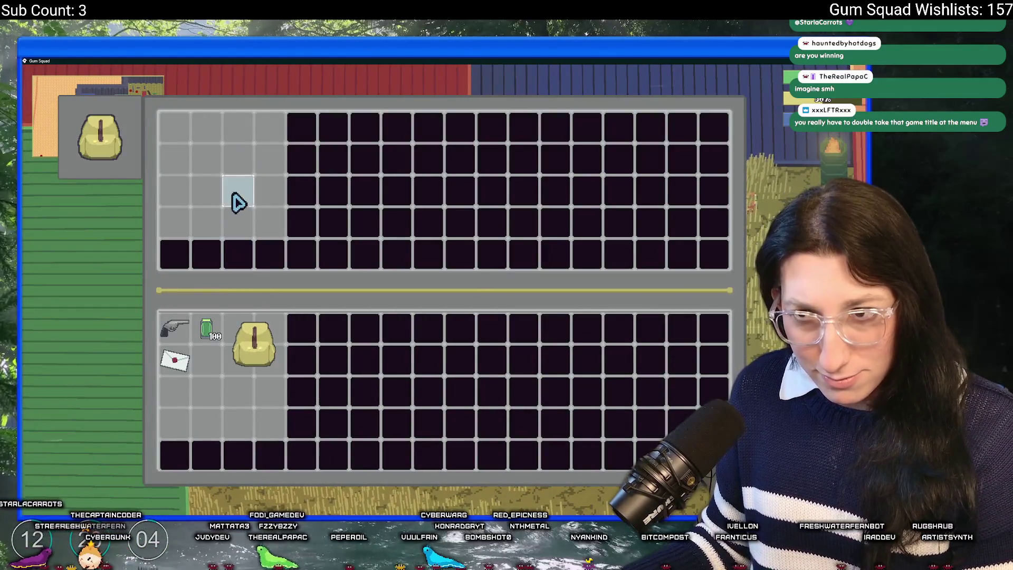
key(Tab)
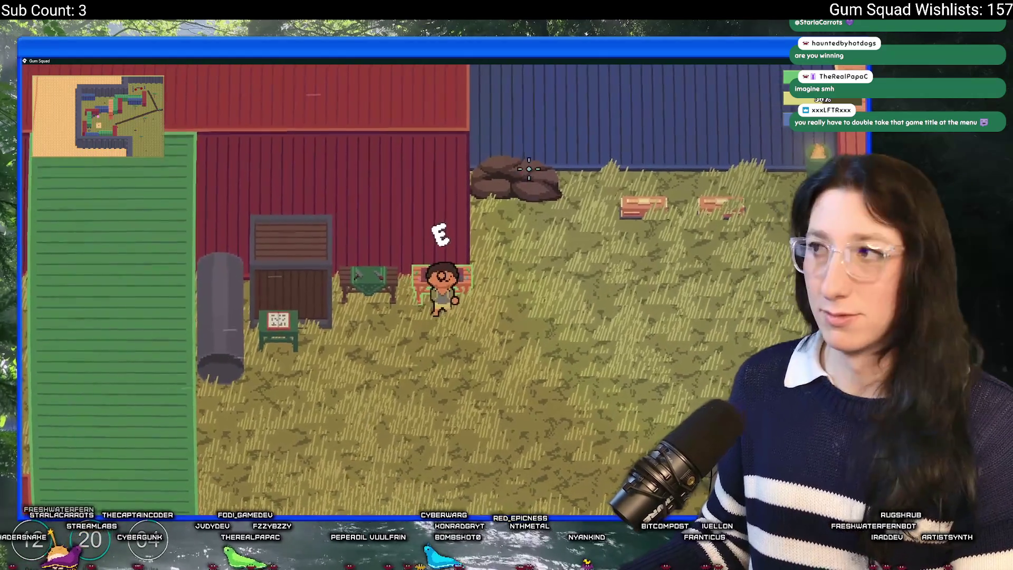
- At the bench, open crafting, put the backpack in a slot, open its grid, and close
key(s)
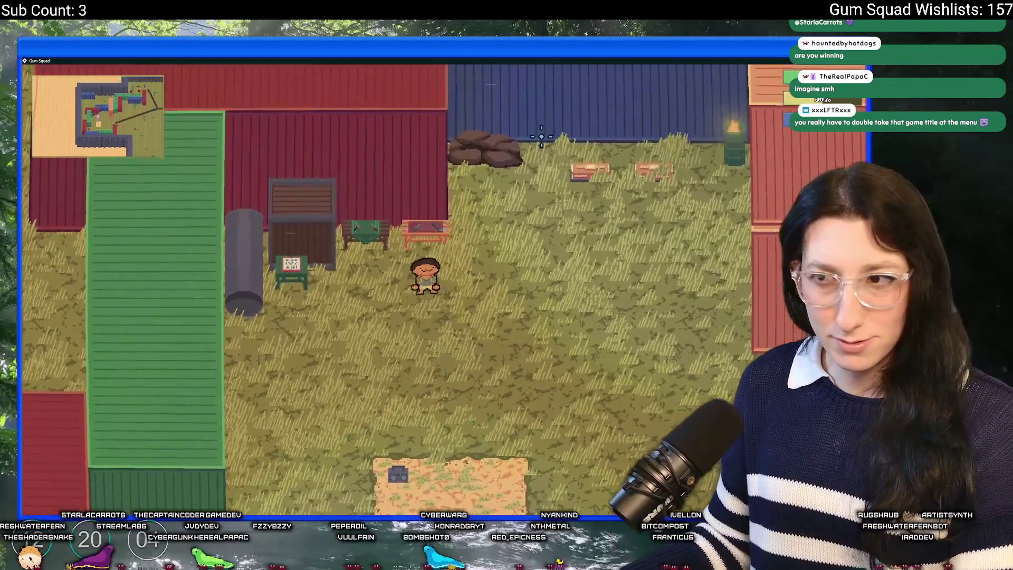
key(Tab)
click(238, 333)
click(264, 198)
key(Tab)
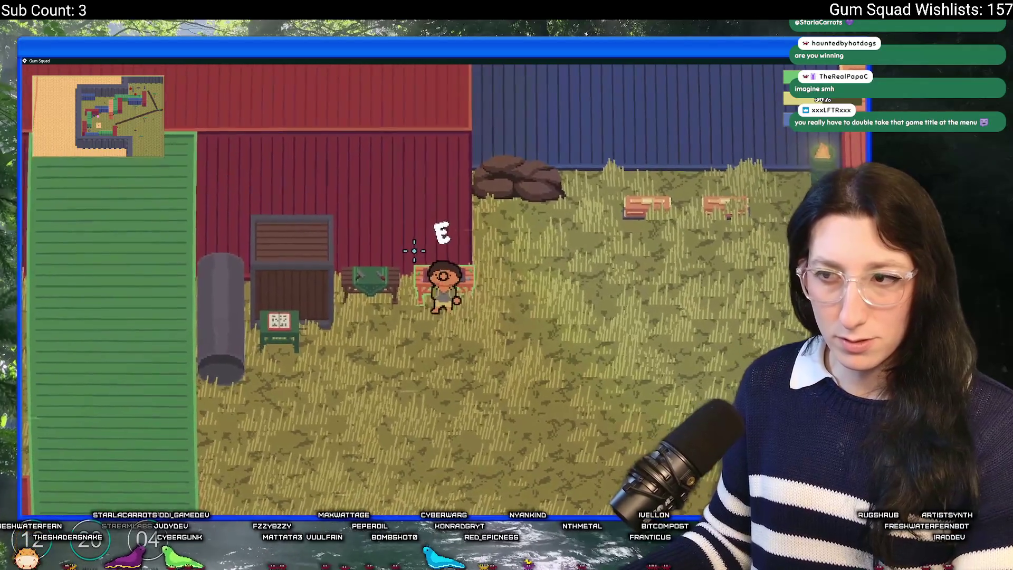
key(Tab)
key(Tab)
- Pause the game and save and quit to the main menu
key(s)
key(Escape)
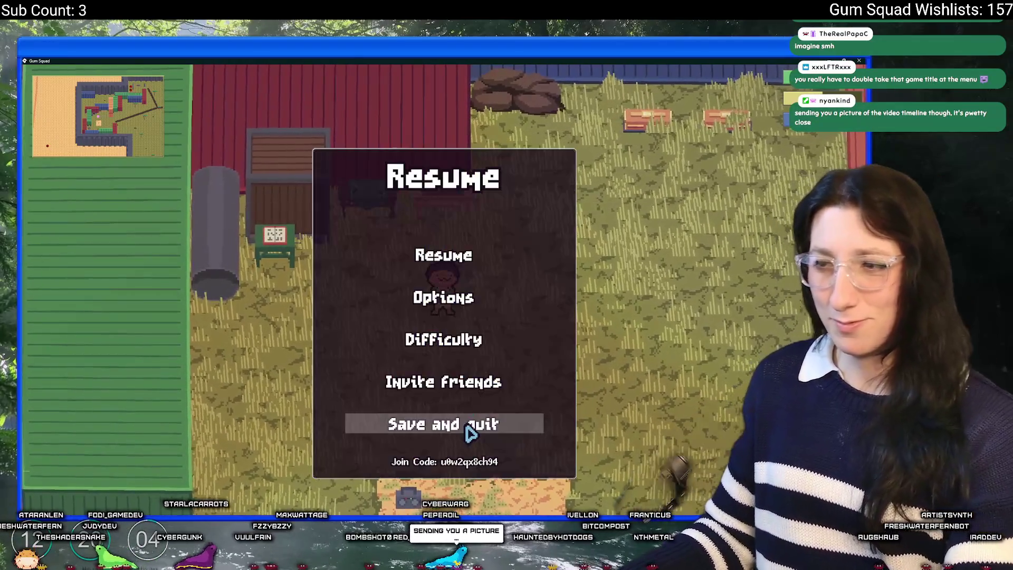
click(467, 428)
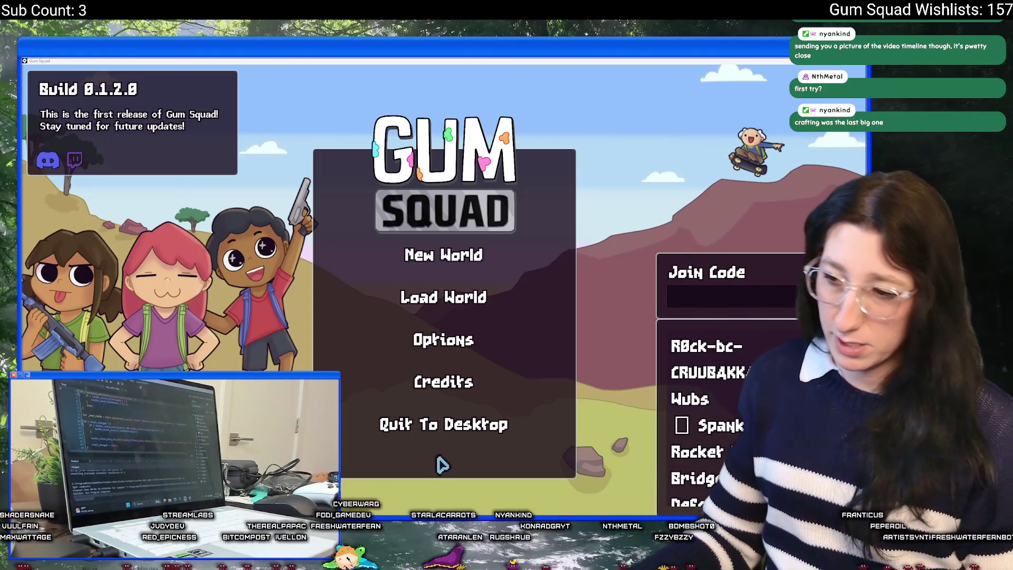
key(super)
text(discord)
key(Return)
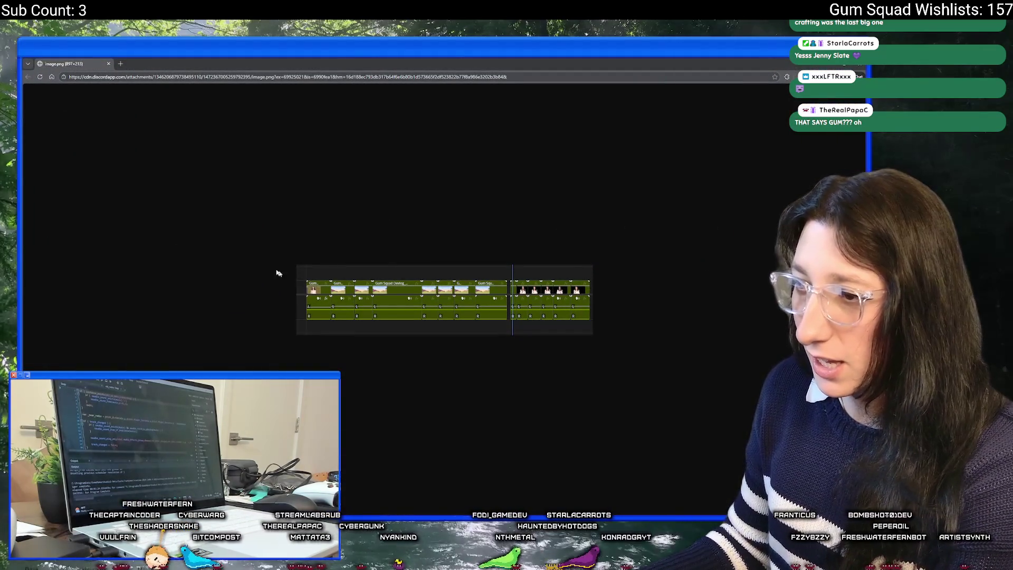
key(ctrl+w)
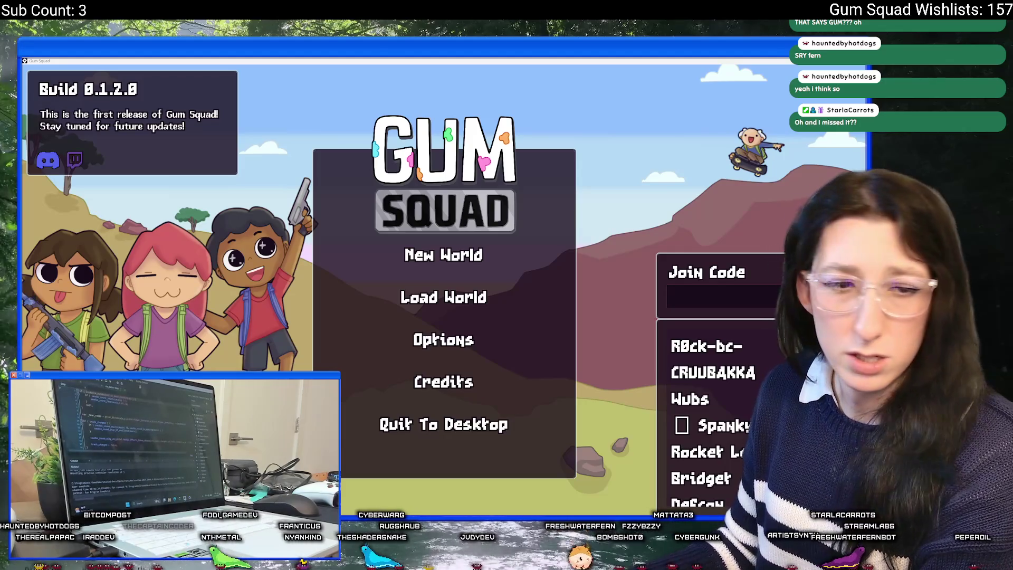
- Start a New World and create its lobby to load into the farm
click(456, 252)
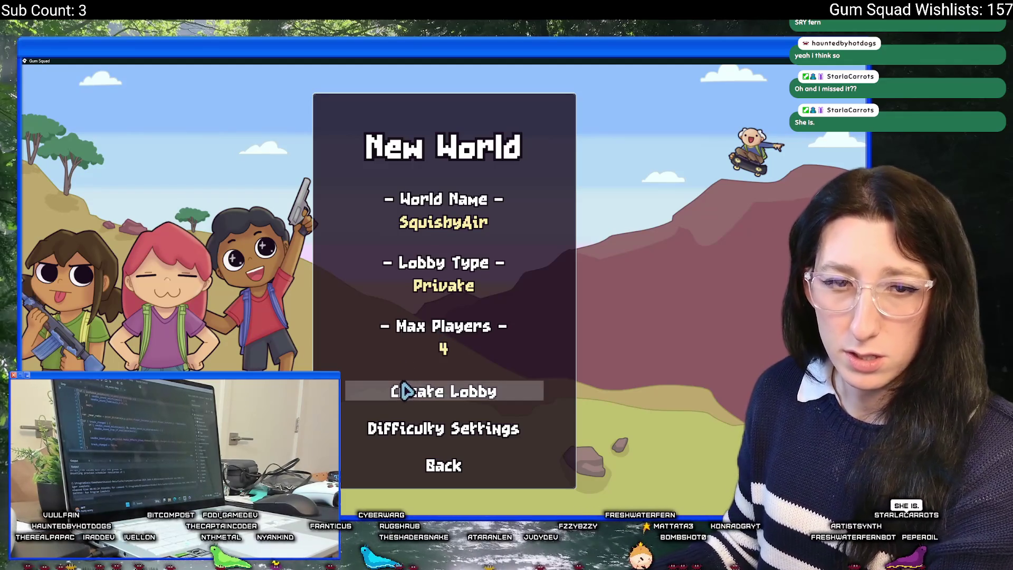
click(429, 463)
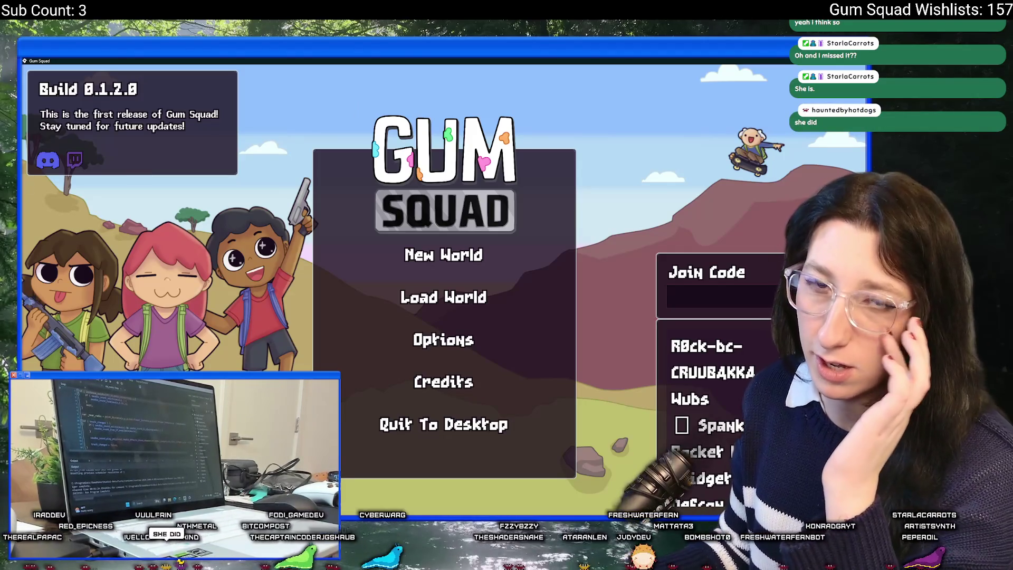
click(445, 255)
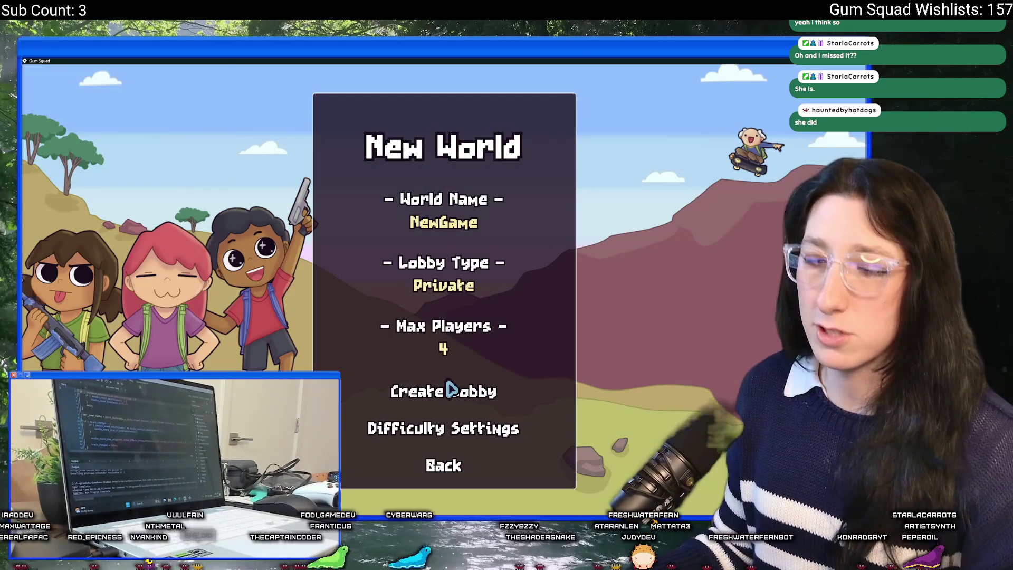
click(452, 389)
- Toggle the inventory, resize the game window, then save and quit to the main menu
key(Tab)
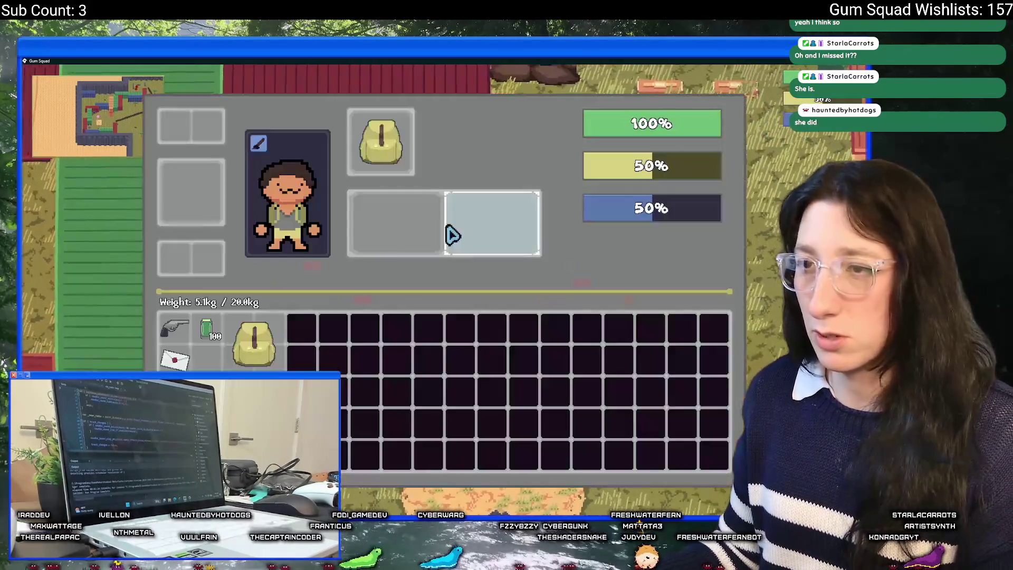
key(Tab)
drag(510, 60, 513, 273)
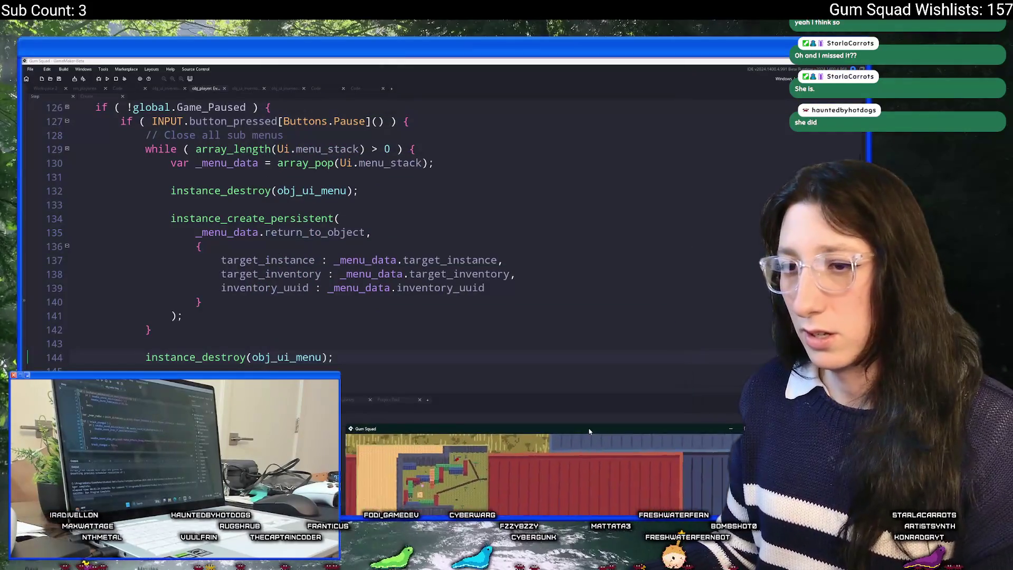
double_click(590, 431)
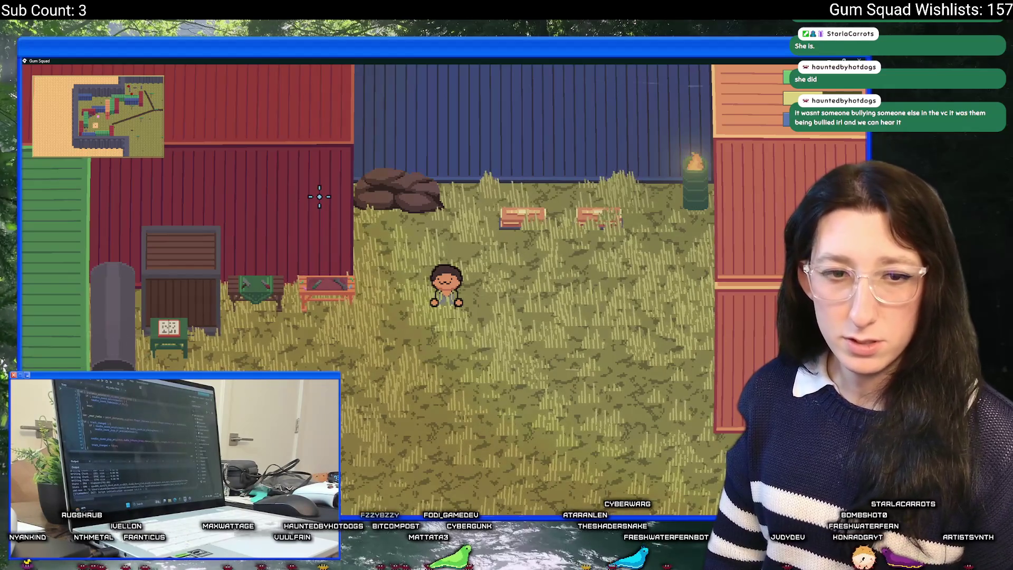
key(Escape)
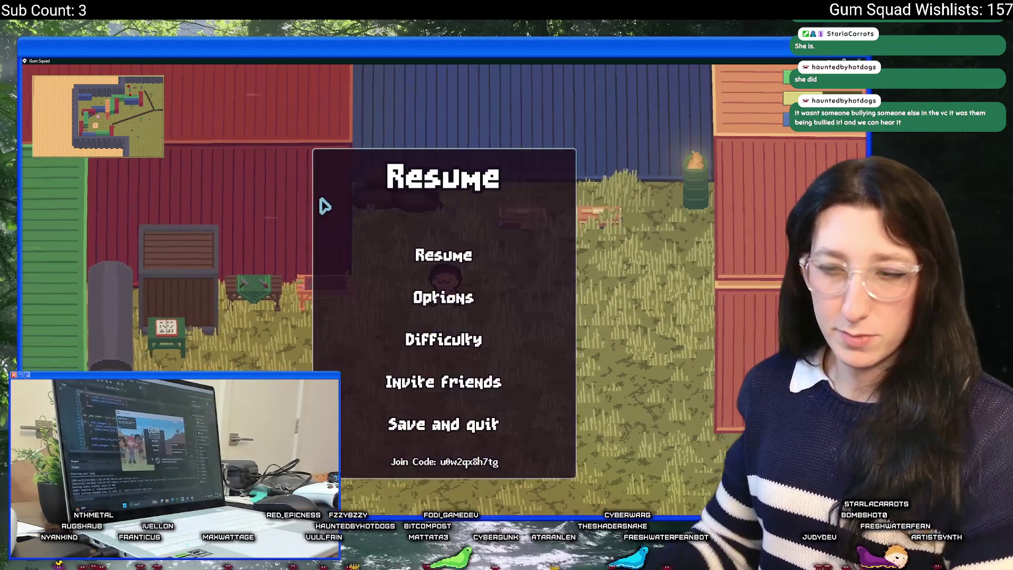
click(468, 422)
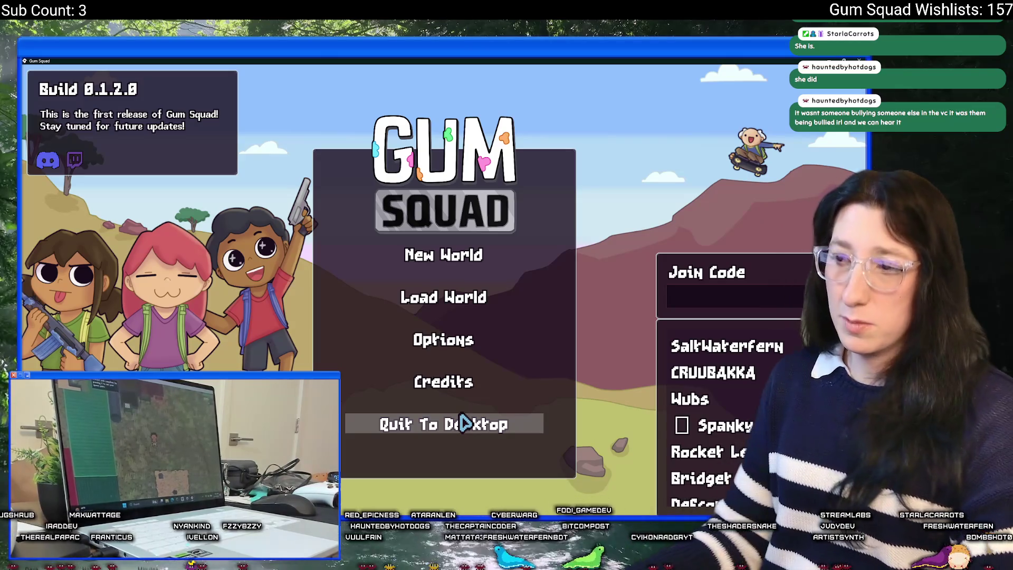
- Join a friend's world, craft with the backpack at the workbench, and store the Mint Gum
click(695, 344)
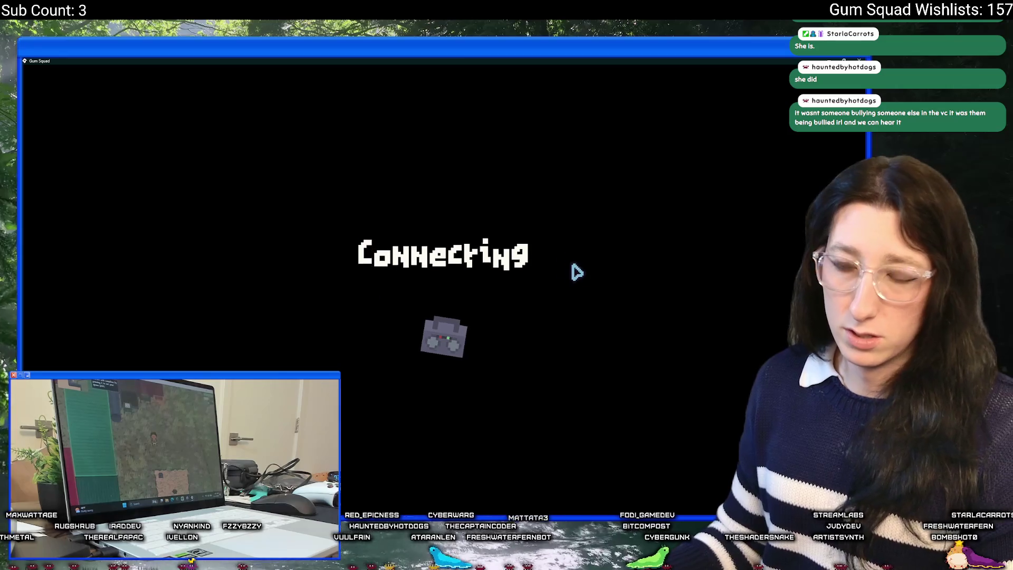
key(w)
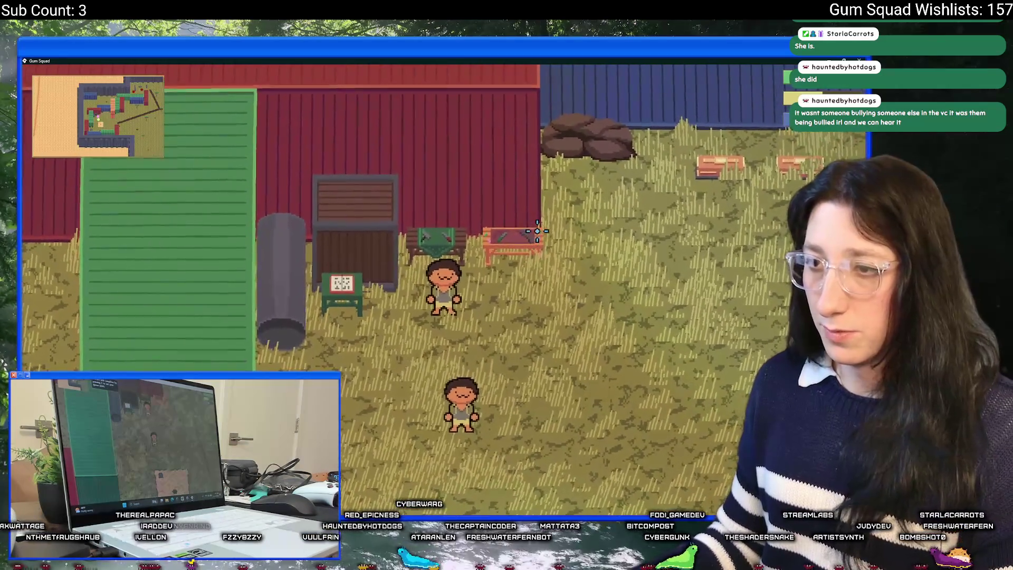
key(e)
click(269, 357)
click(300, 167)
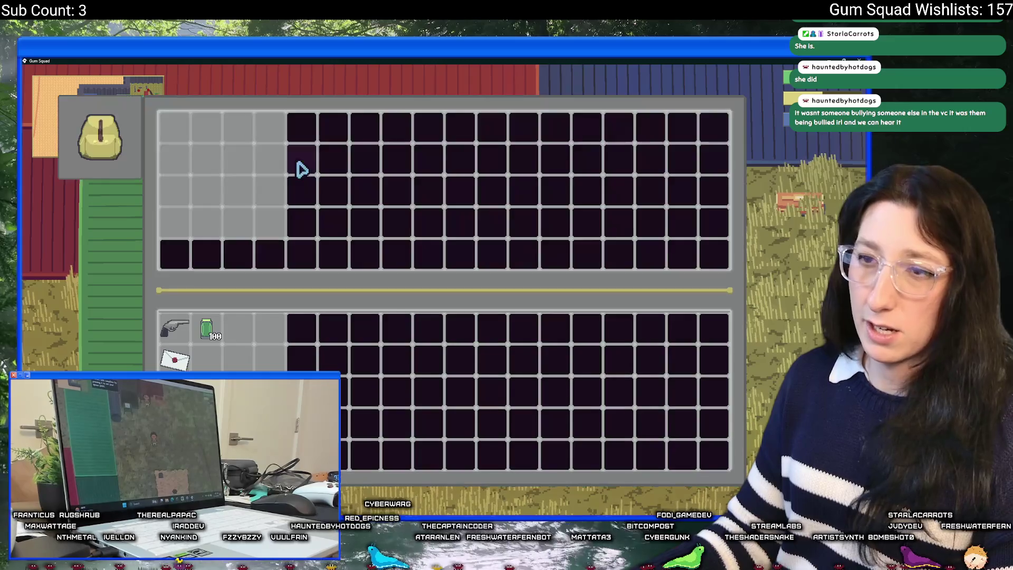
click(206, 330)
key(e)
key(s)
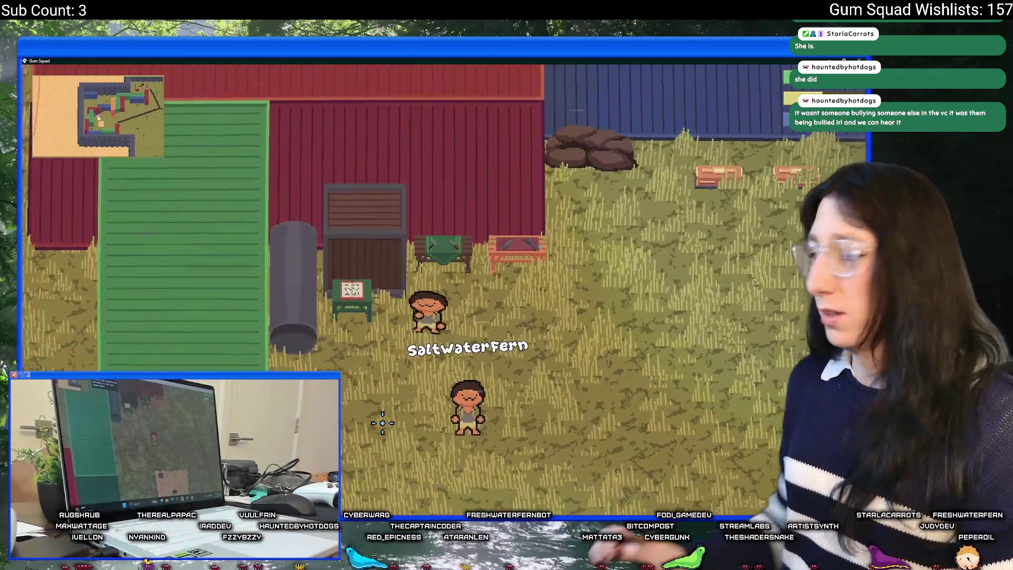
key(a)
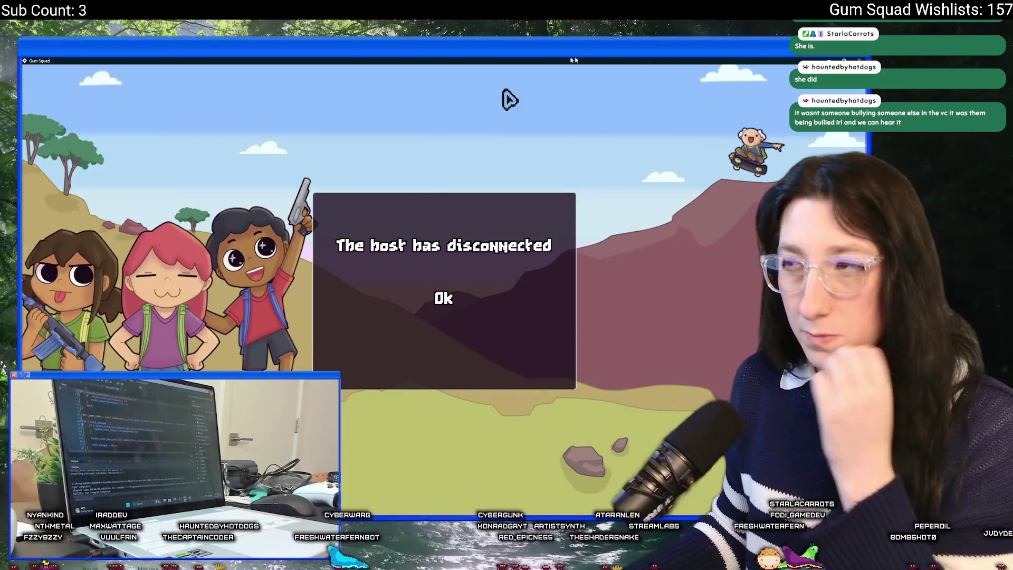
- Close the game and delete 'Escape close all inventory instantly' from the ToDo notes
click(855, 60)
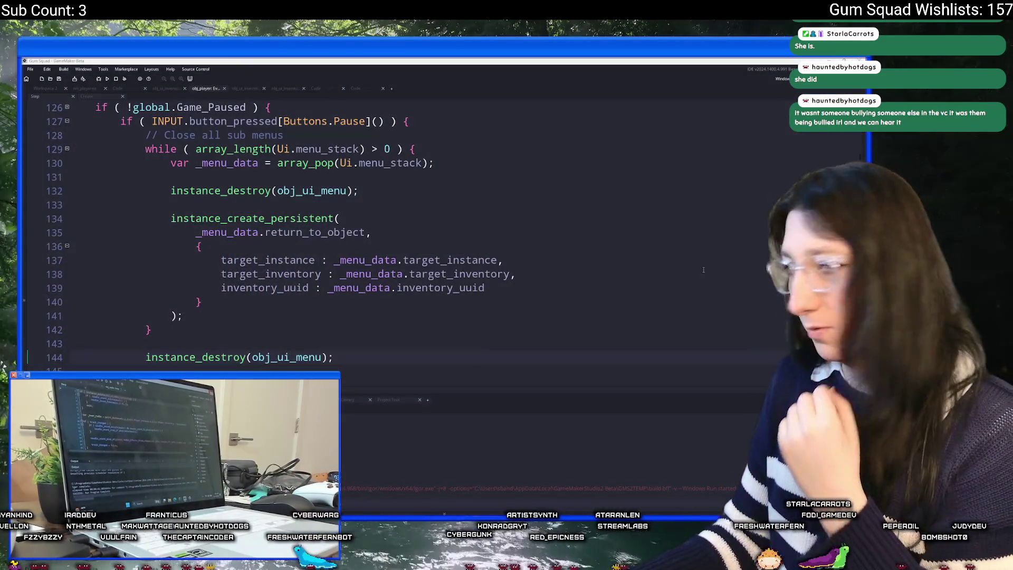
key(ctrl+Tab)
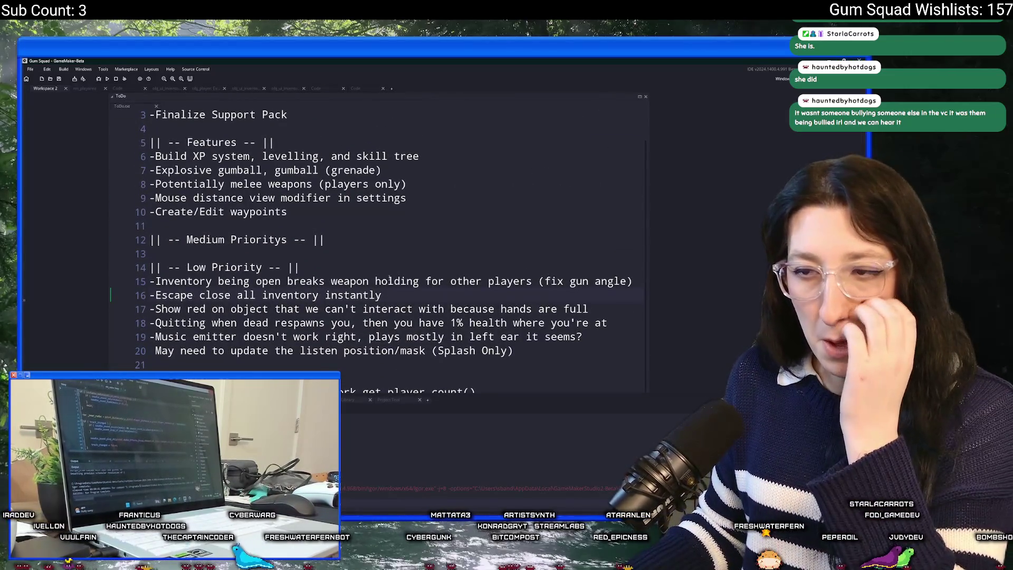
drag(391, 300, 149, 297)
key(BackSpace)
key(BackSpace)
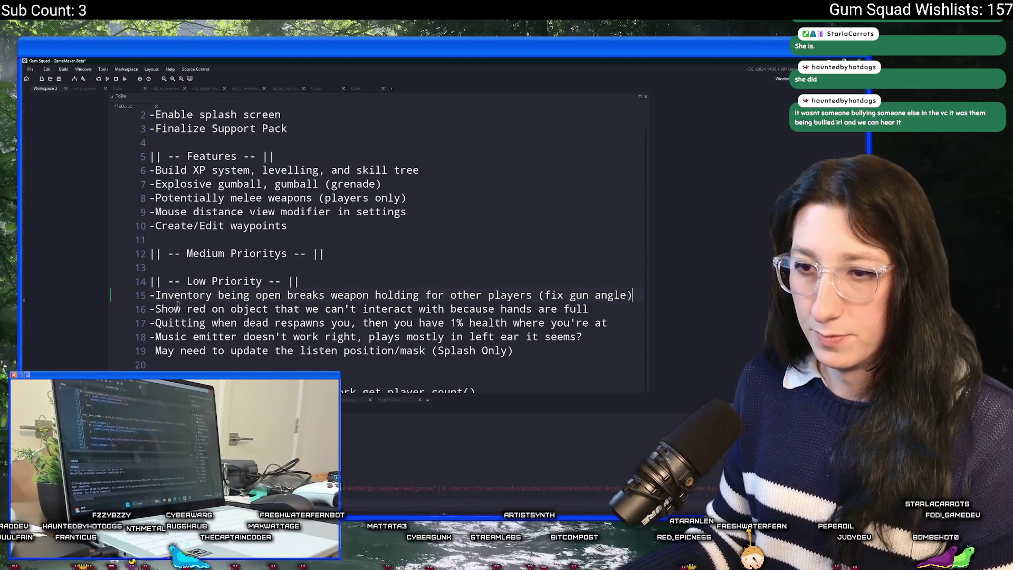
key(alt+Tab)
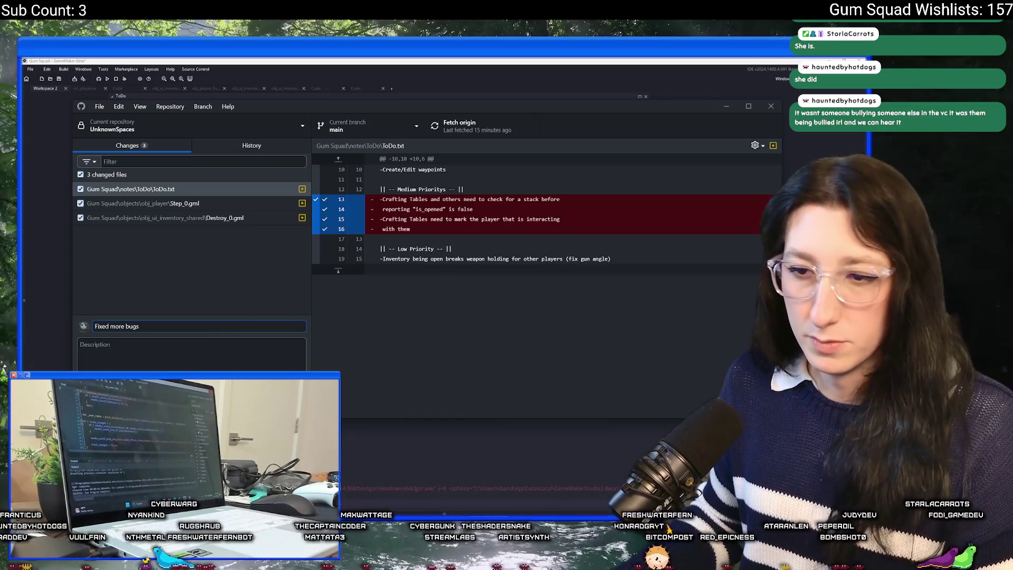
- Commit the three changed files to main as 'Fixed more bugs' and push to origin
key(ctrl+Return)
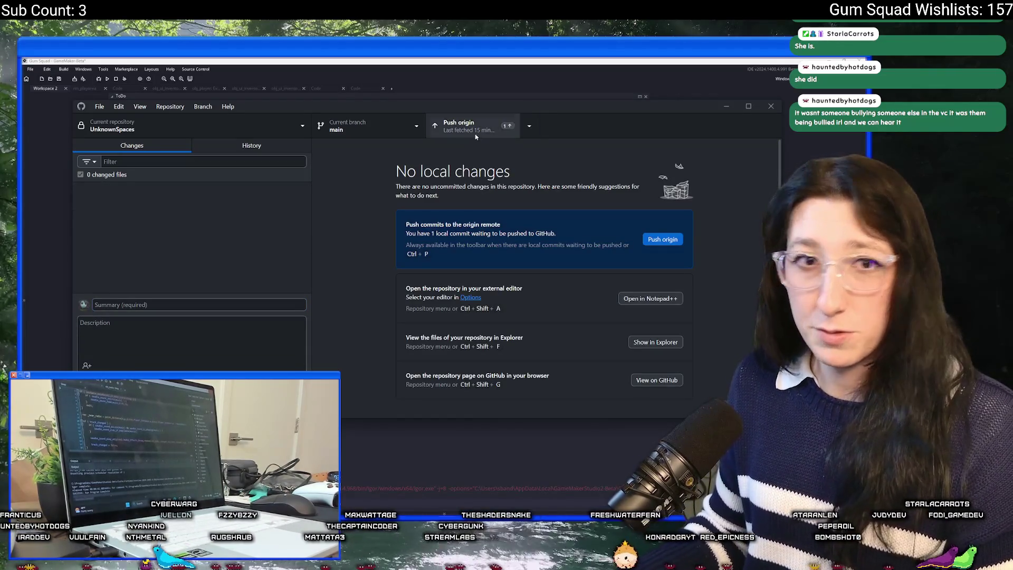
click(474, 133)
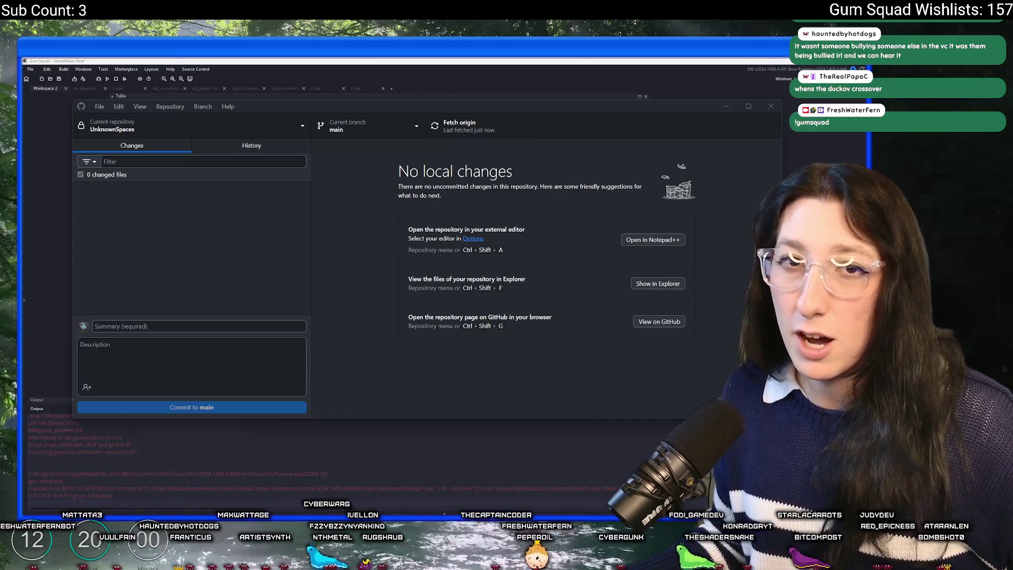
key(alt+Tab)
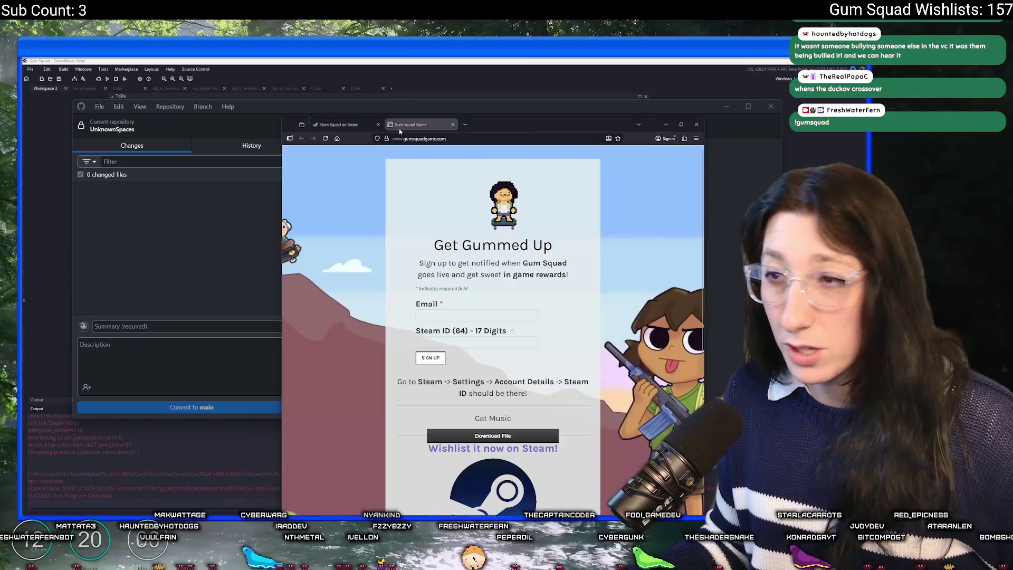
- Maximize the Gum Squad sign-up page, click its Steam ID field, then switch to the Steam tab
key(super+Up)
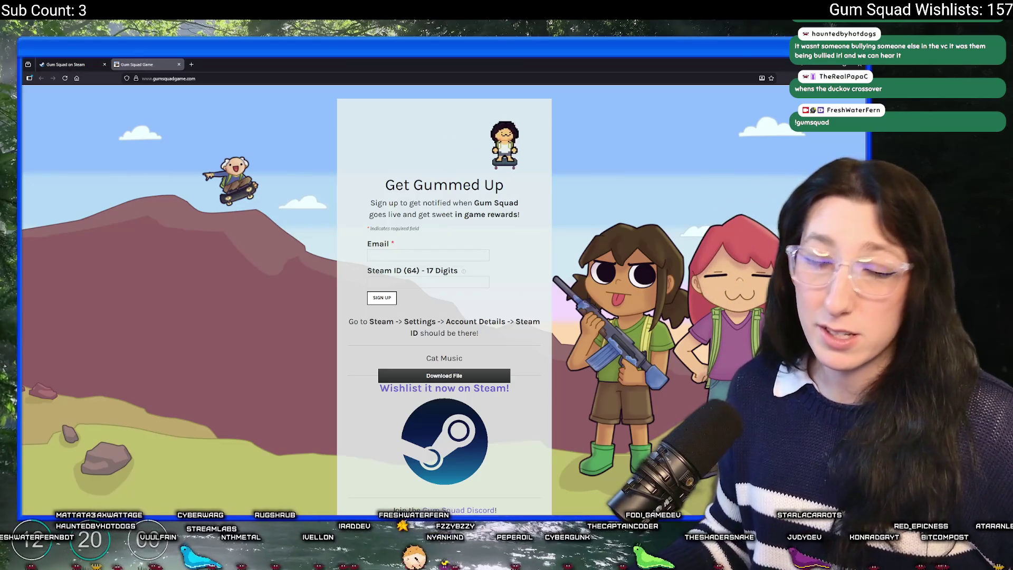
click(422, 282)
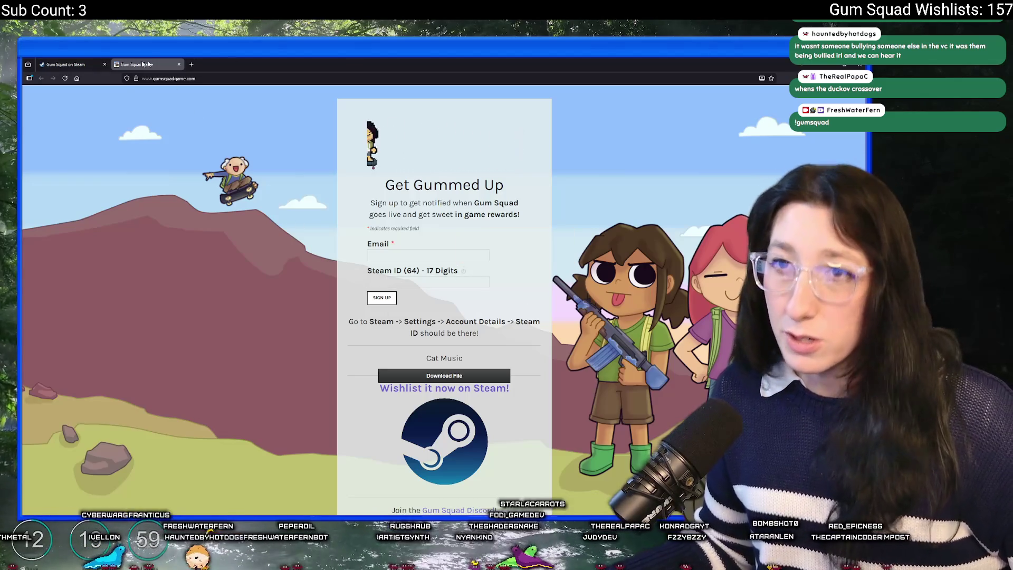
key(ctrl+Tab)
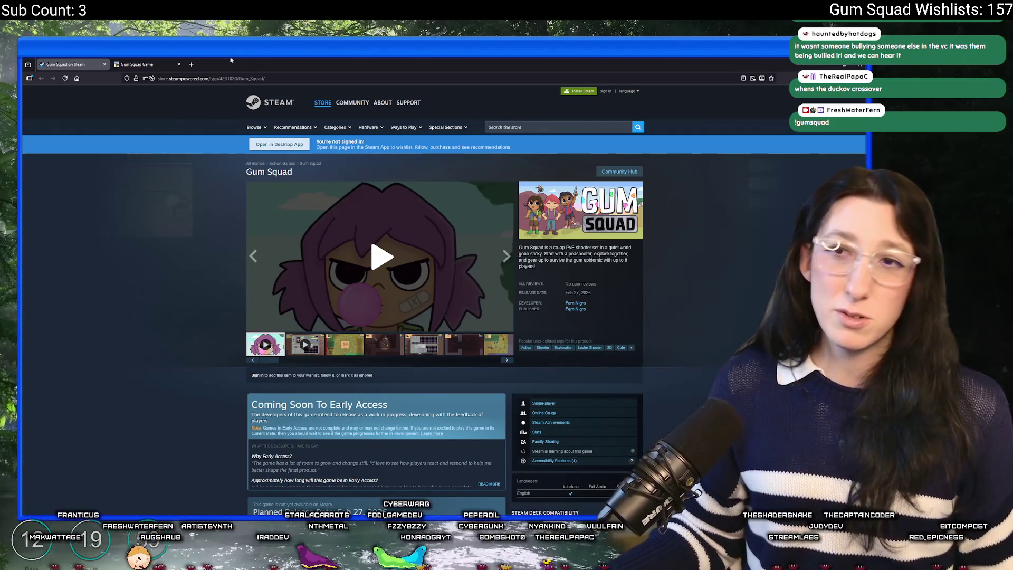
- Switch back to the 'Gum Squad Game' tab with the gumsquadgame.com sign-up form
click(137, 64)
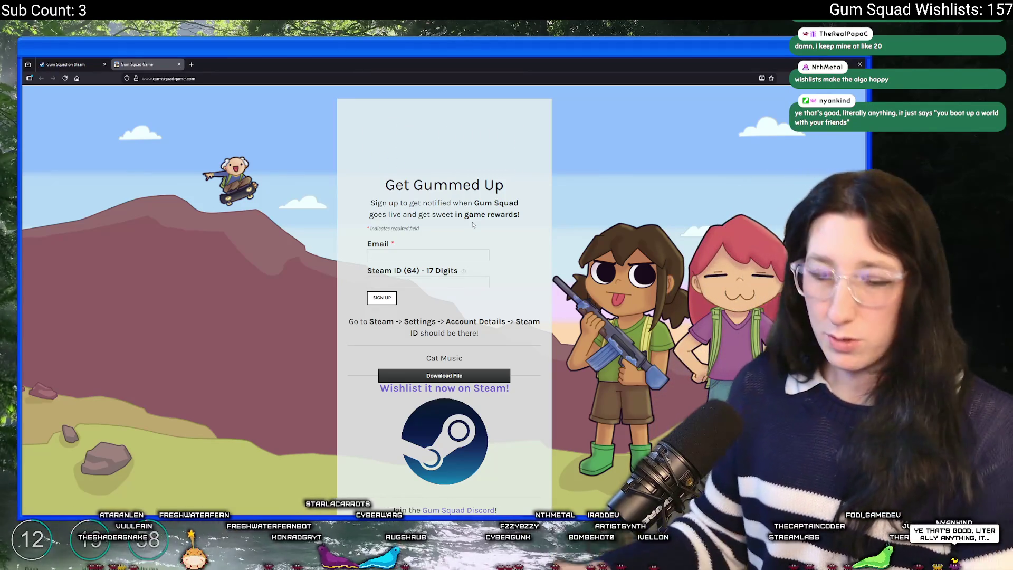
- Pick File Explorer from the taskbar and drag its Desktop window to the screen centre
mouse_move(379, 519)
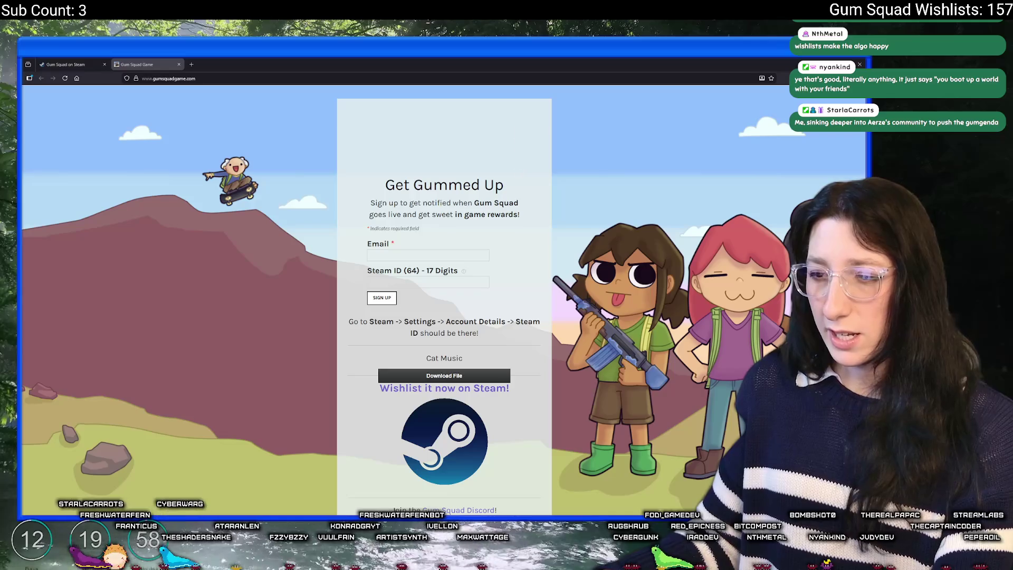
mouse_move(379, 560)
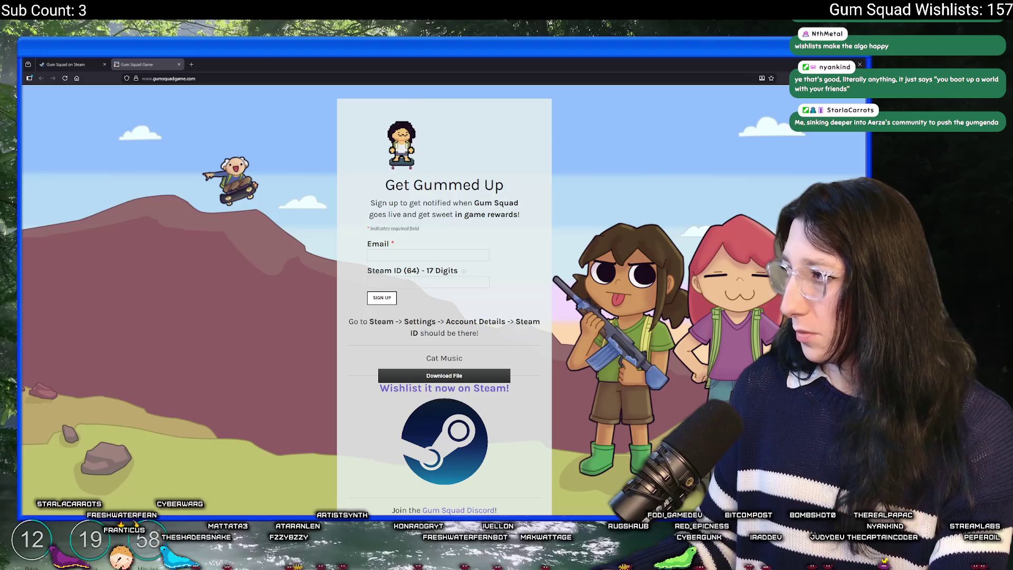
drag(865, 189, 378, 150)
click(328, 321)
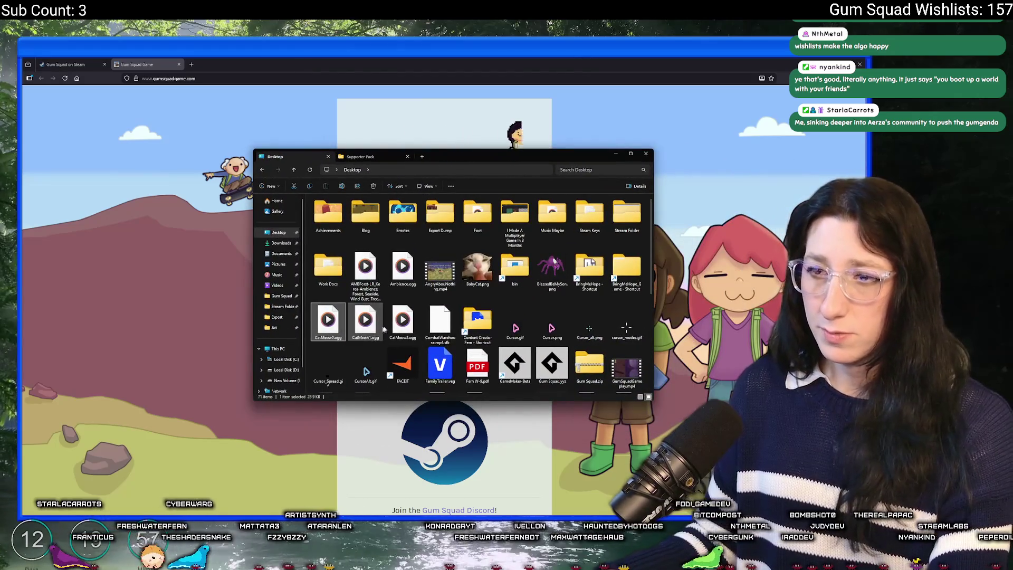
click(480, 324)
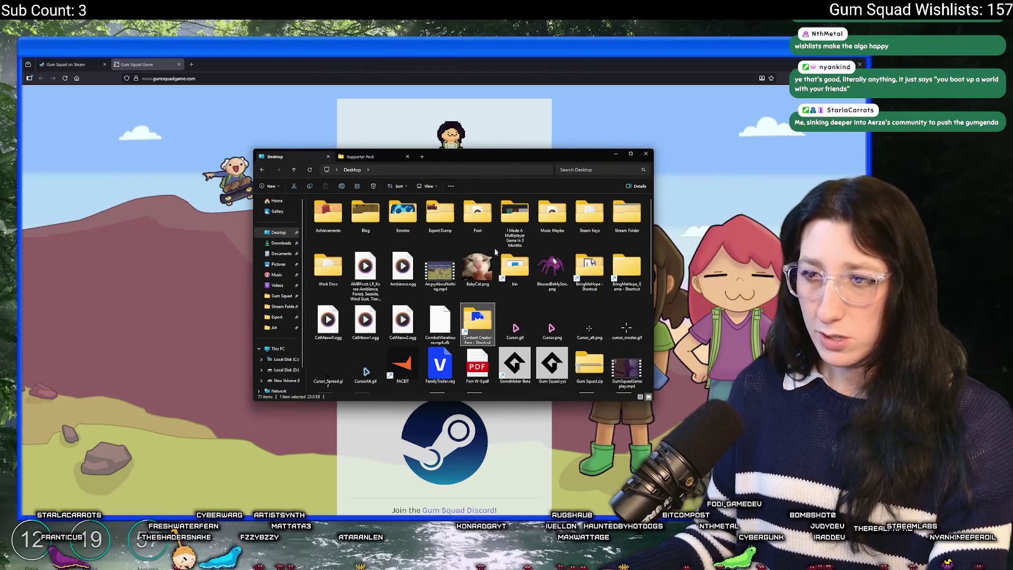
double_click(489, 341)
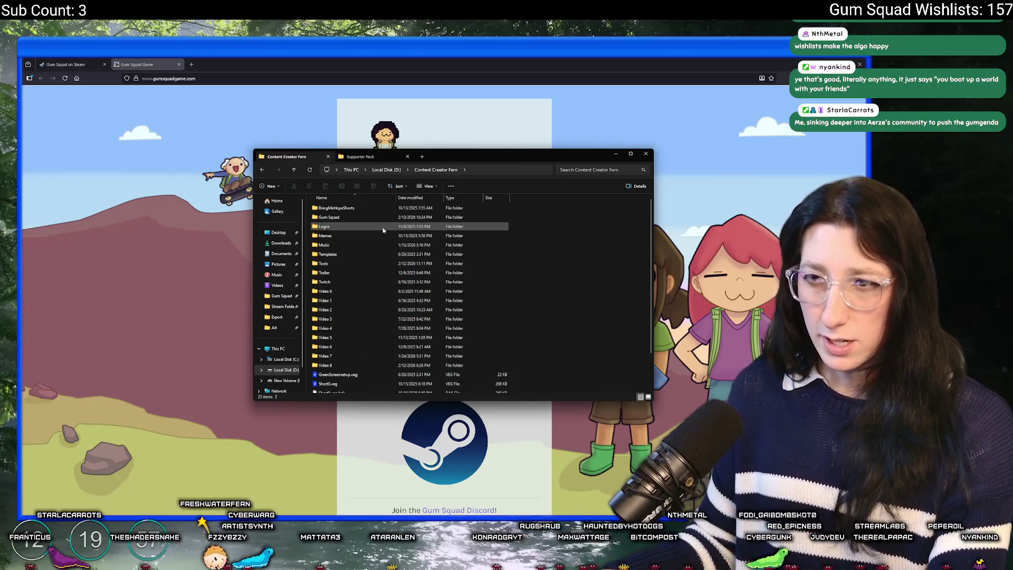
double_click(329, 216)
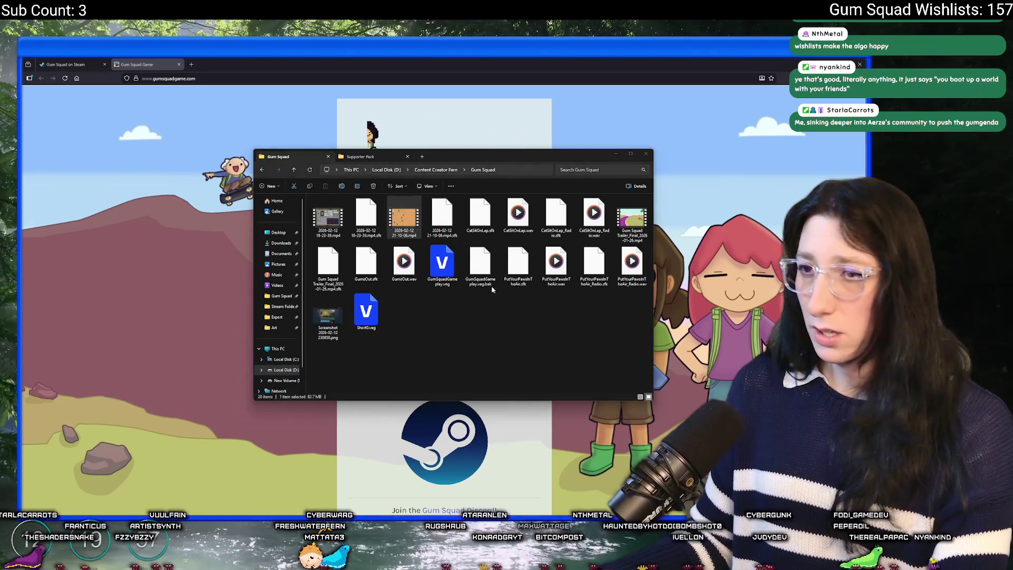
click(332, 217)
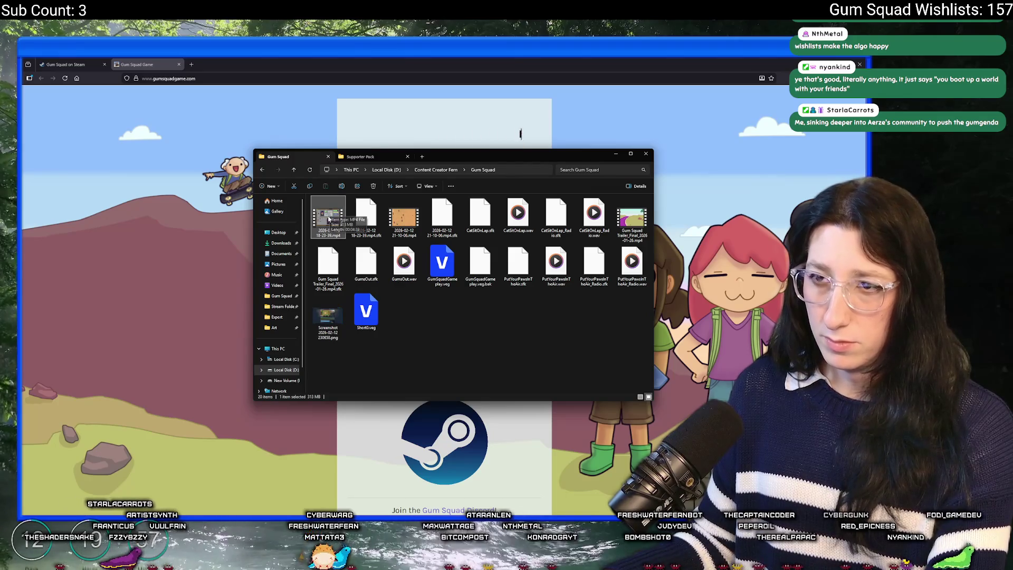
mouse_move(330, 213)
mouse_down()
mouse_move(374, 182)
mouse_move(401, 21)
mouse_up()
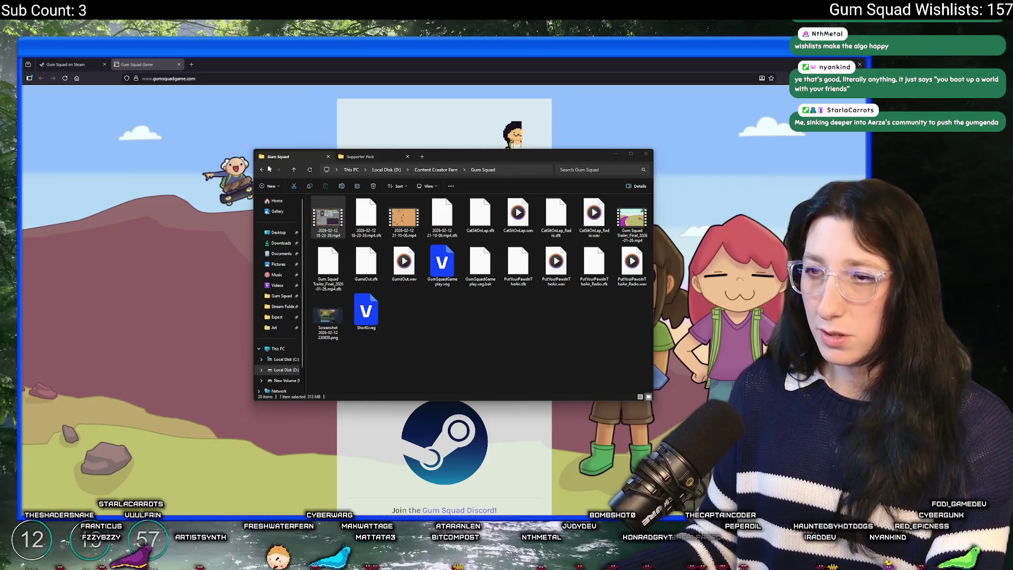
- Go back three folders and move the Explorer window off the screen
click(262, 170)
click(262, 171)
click(263, 171)
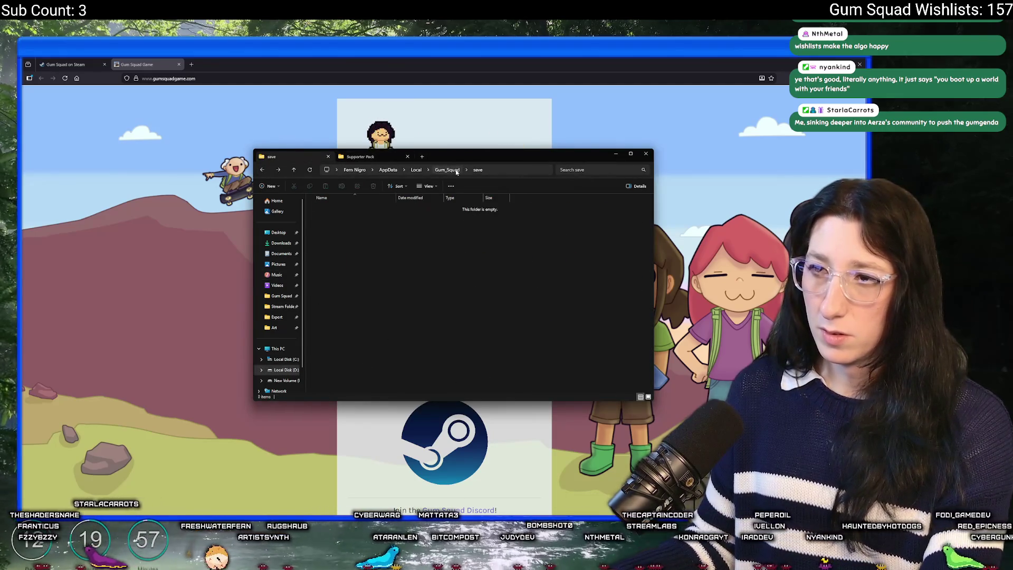
mouse_move(305, 159)
mouse_down()
mouse_move(628, 180)
mouse_move(1012, 175)
mouse_up()
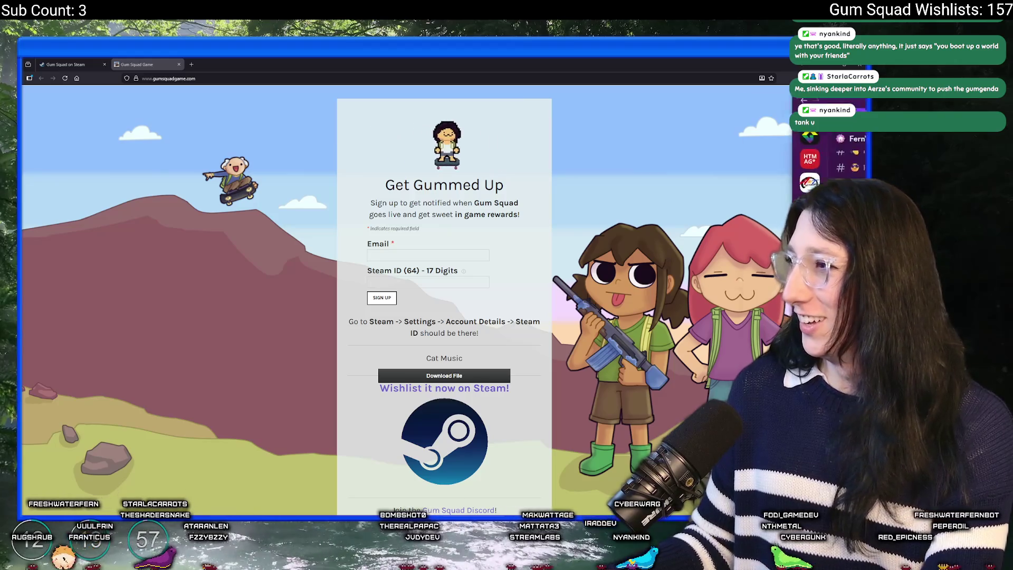
- Leave the Discord server chat and return to the GameMaker project's ToDo notes
key(alt+Tab)
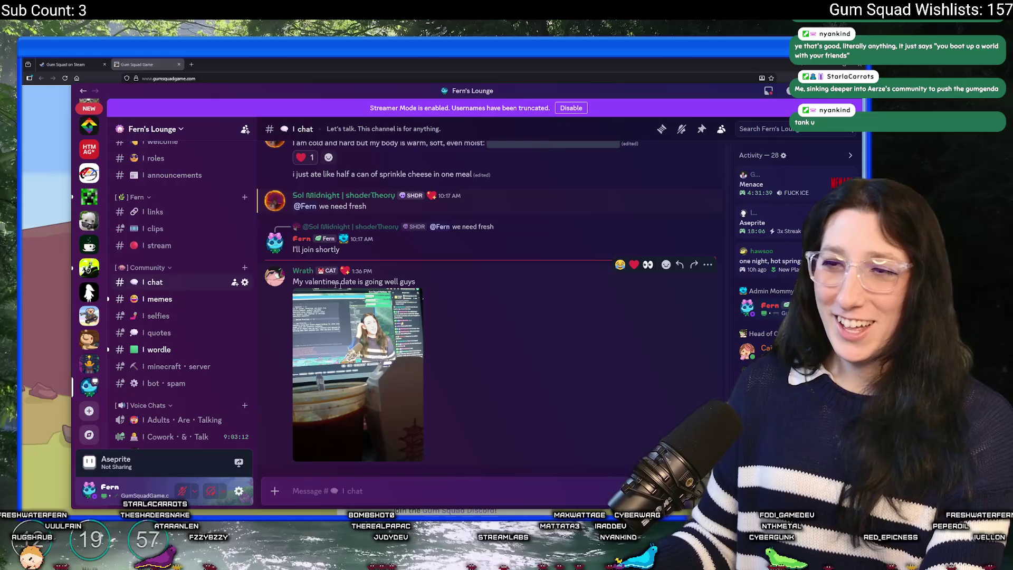
key(alt+Tab)
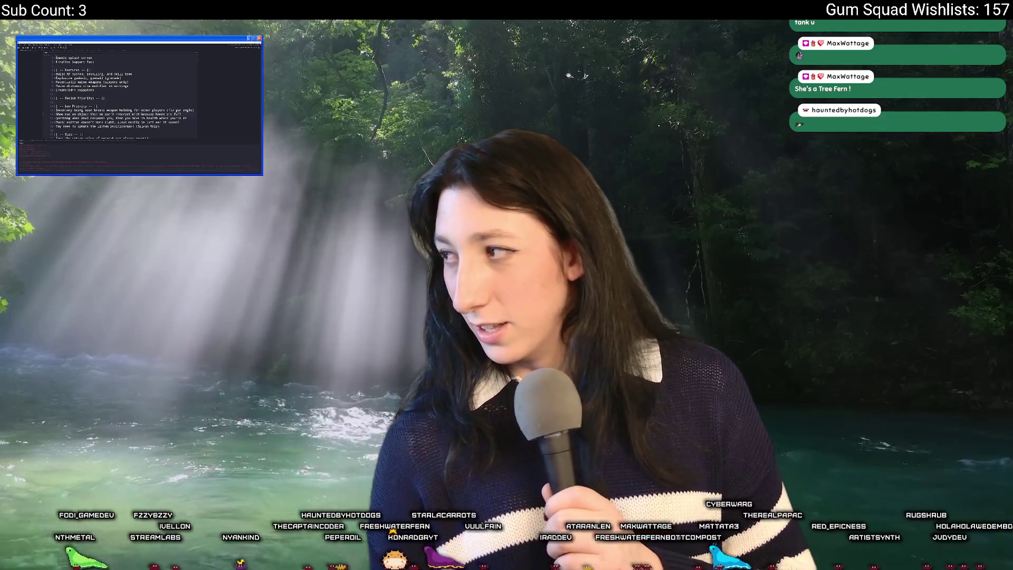
- Set the vClock timer to 10 minutes and start the countdown
key(alt+Tab)
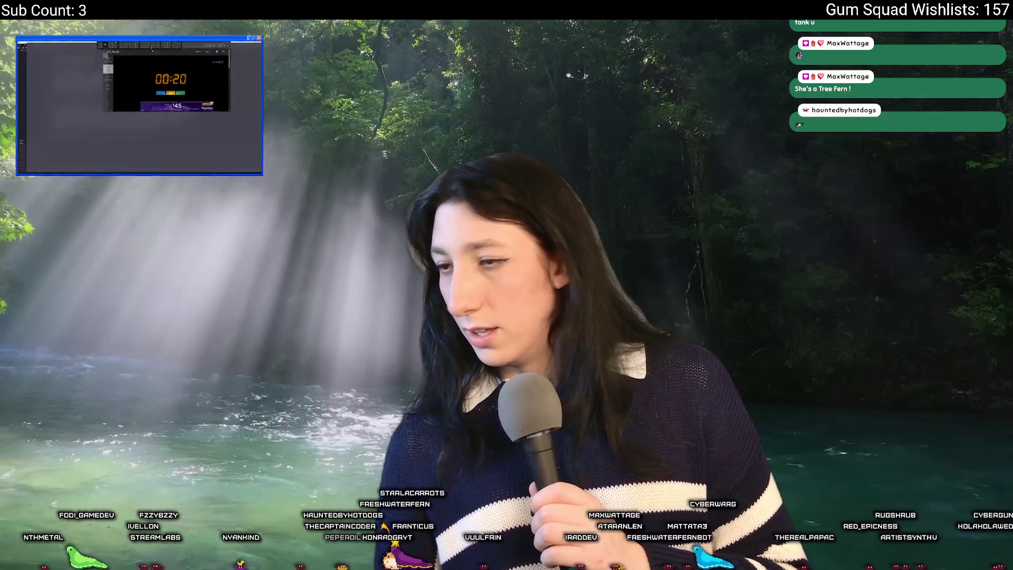
click(134, 141)
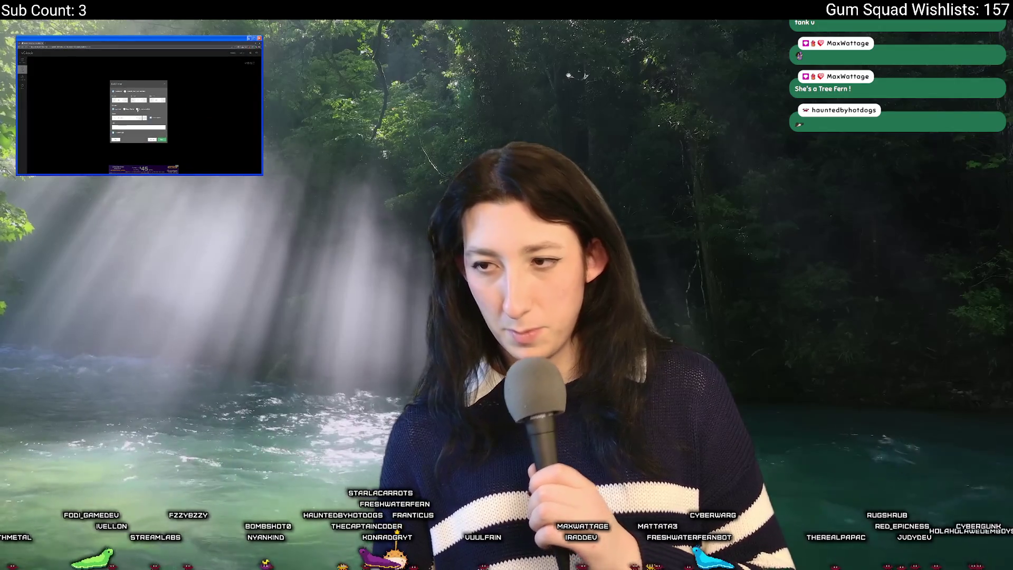
click(157, 101)
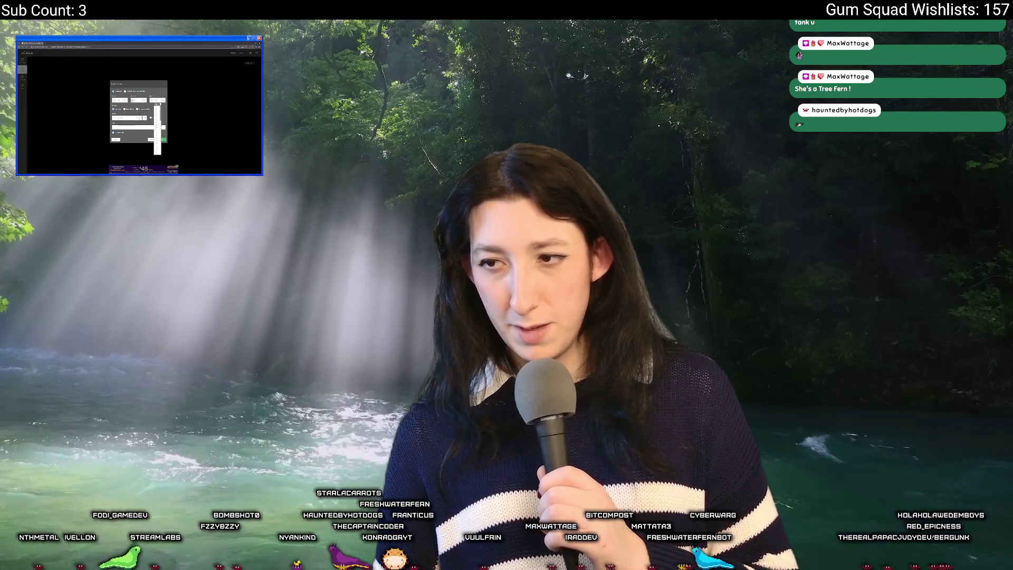
click(138, 100)
click(138, 113)
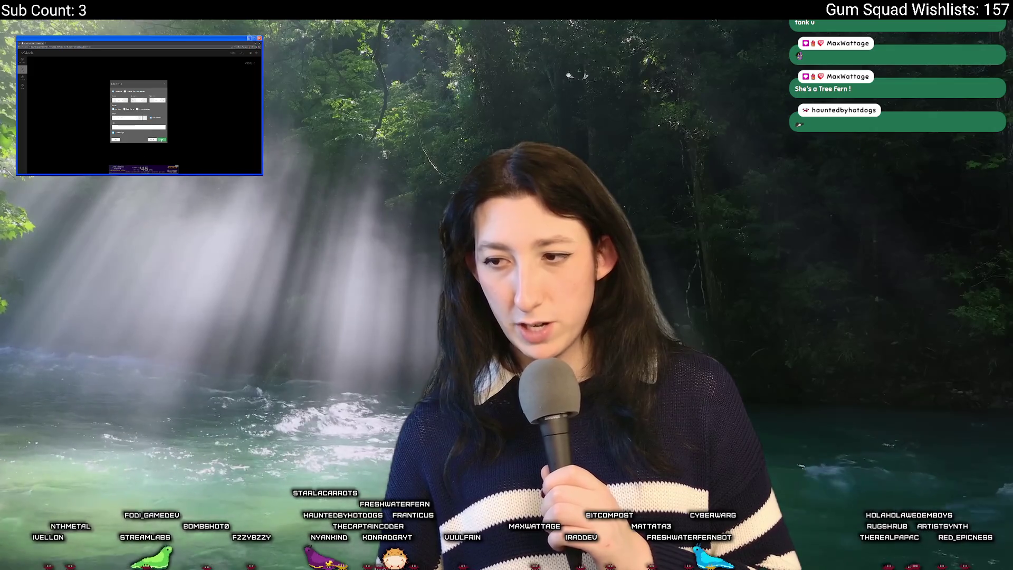
click(162, 140)
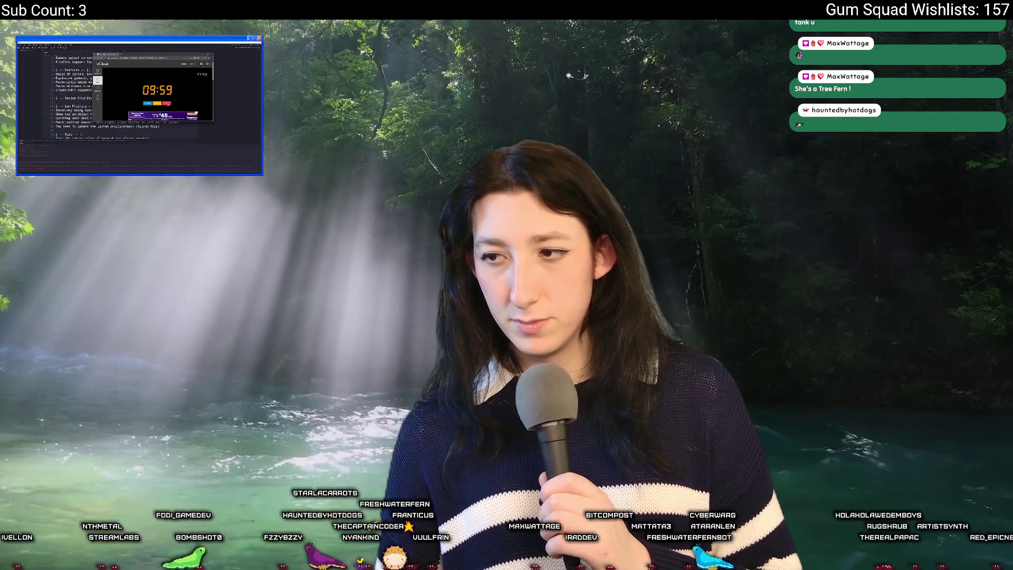
click(166, 103)
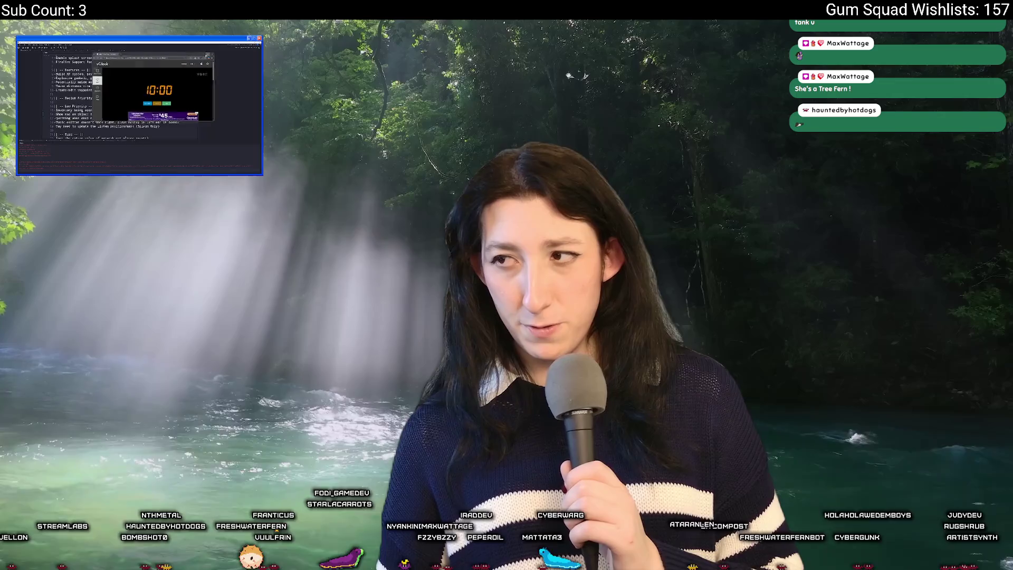
- Maximize the vClock window and adjust the page zoom to fit the screen
key(super+Up)
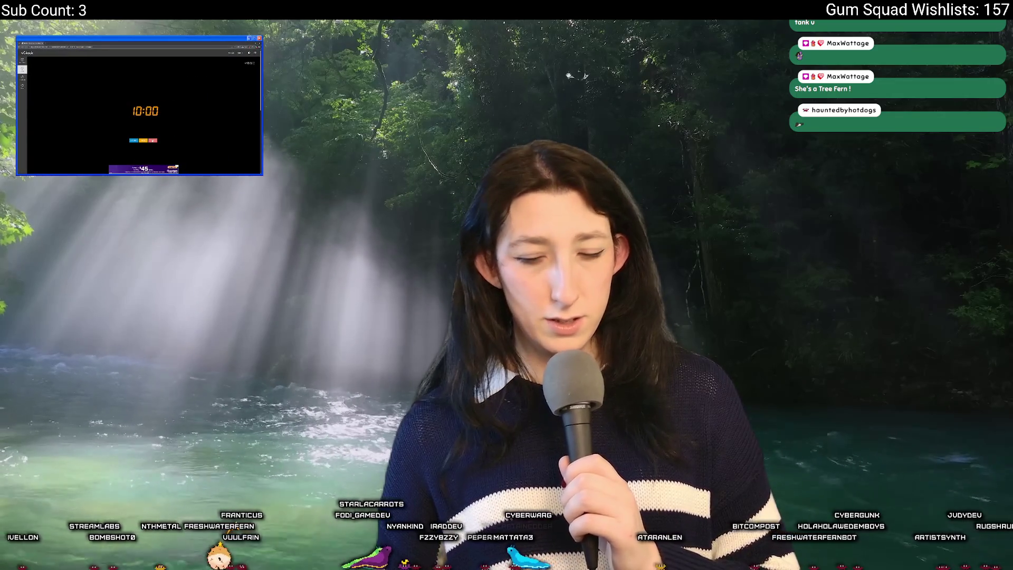
key(ctrl+plus)
key(ctrl+plus)
key(ctrl+plus)
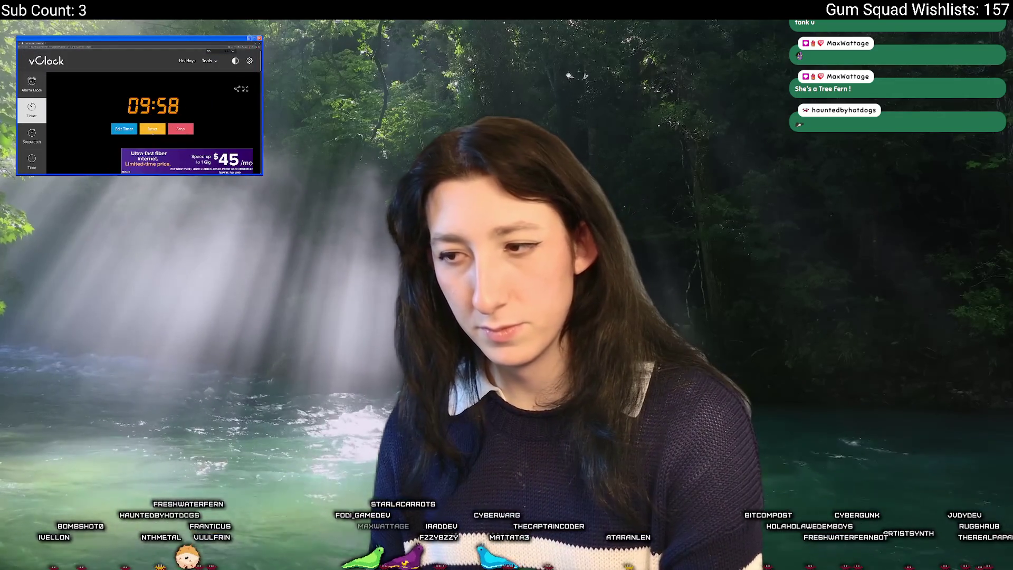
key(ctrl+minus)
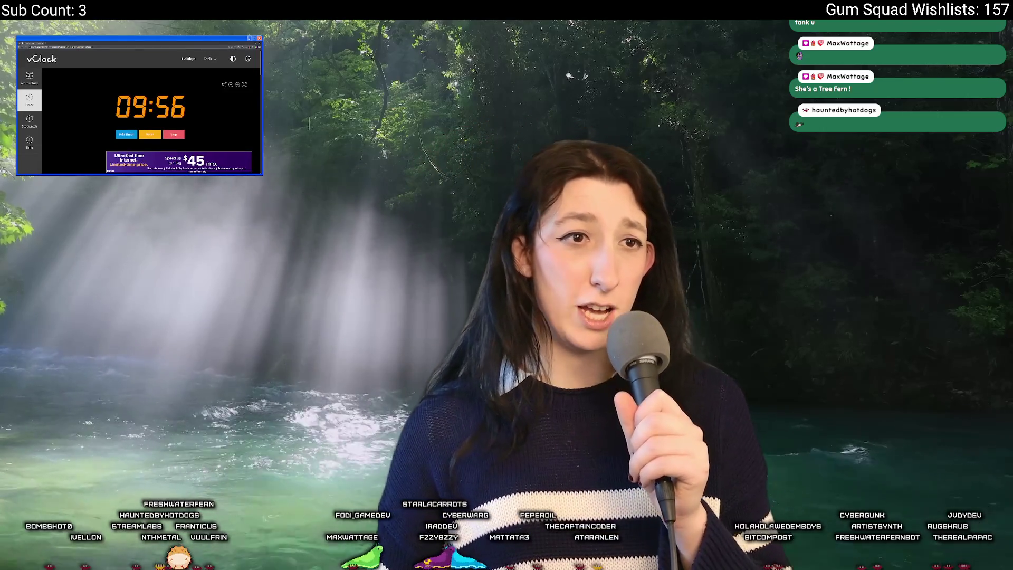
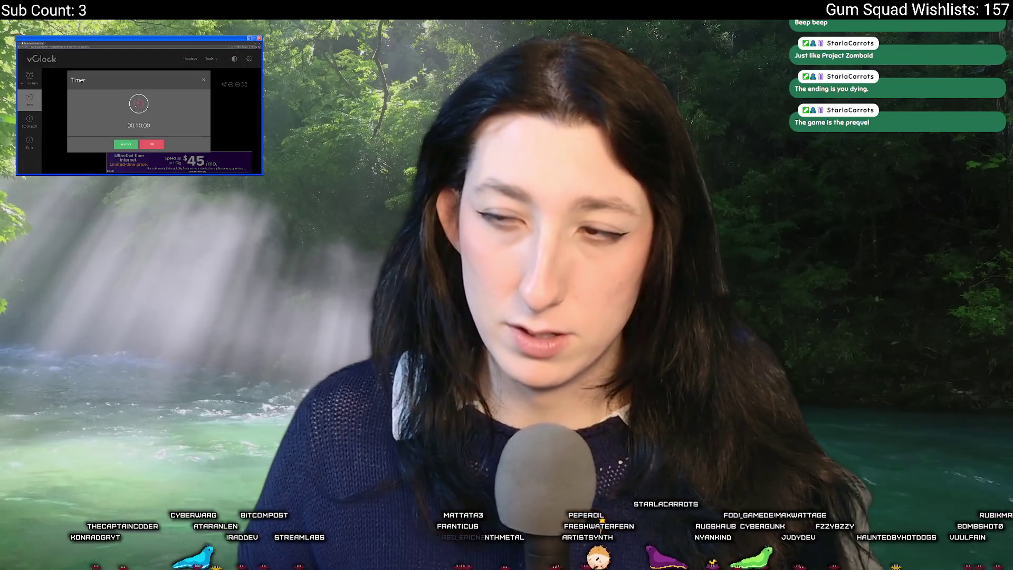
- Dismiss the finished vClock 10-minute timer alarm and switch to the GameMaker ToDo list
click(149, 144)
key(alt+Tab)
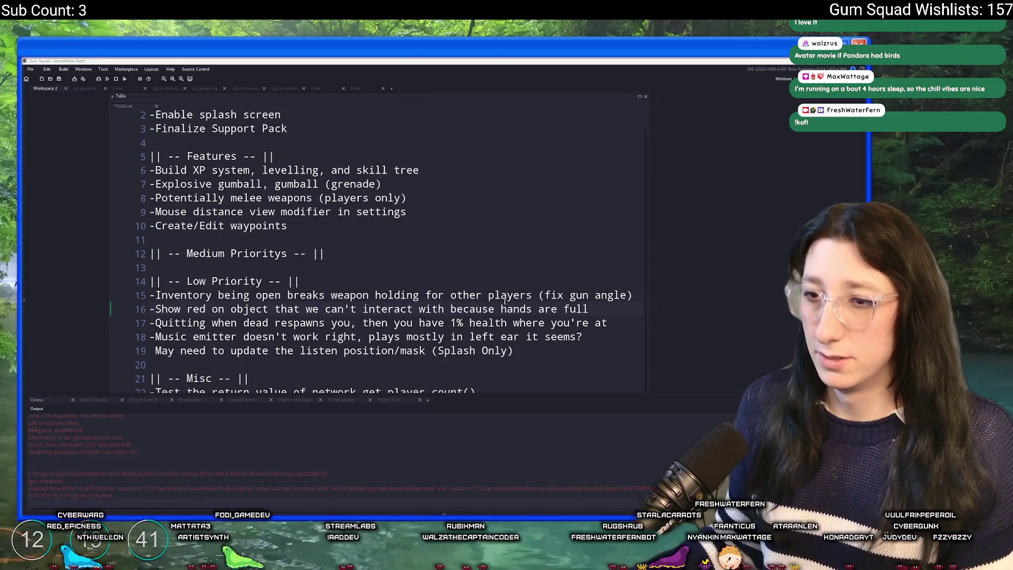
- Review line 17's low-priority bug about respawning after quitting while dead
click(617, 309)
scroll(641, 296, down, 2)
click(635, 266)
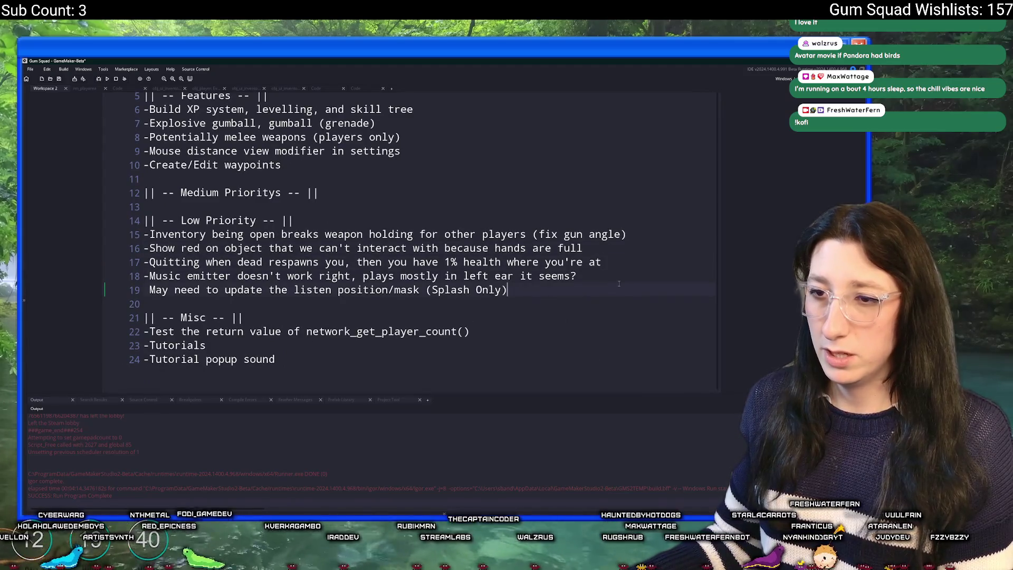
drag(602, 262, 145, 262)
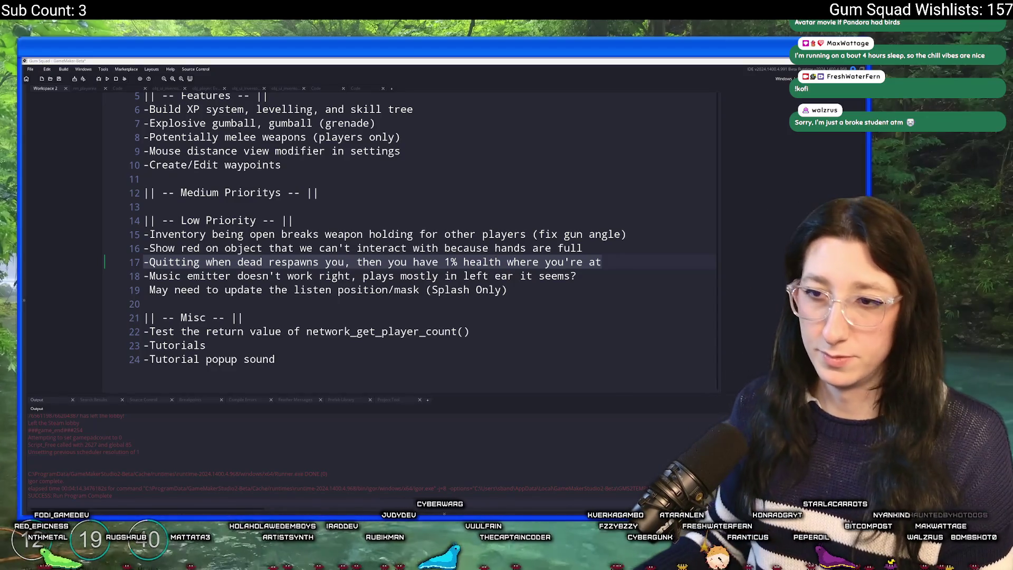
click(601, 262)
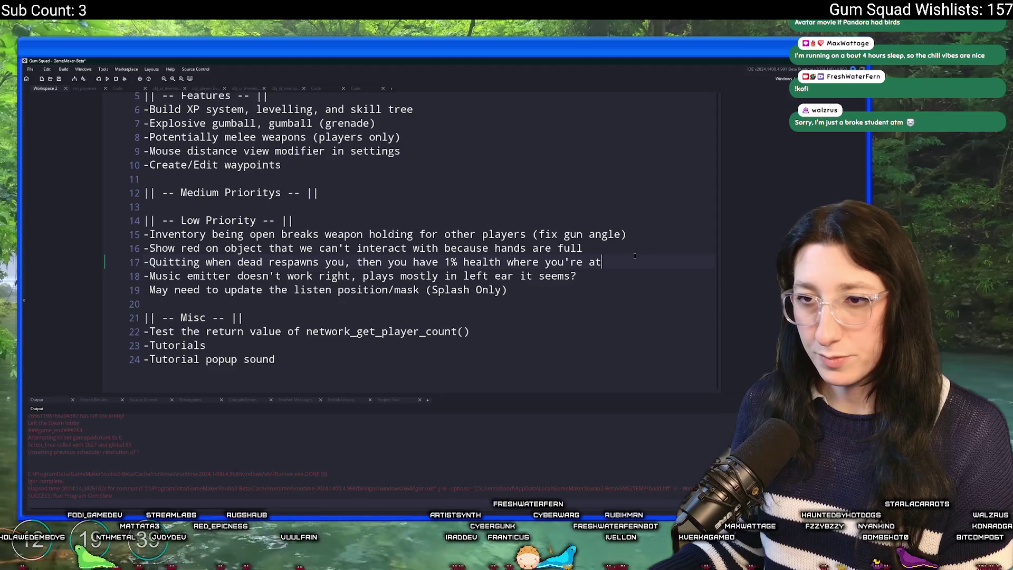
- Select line 6 of the features list, ending after 'skill tree', then return to rm_playarea
scroll(635, 256, up, 1)
drag(413, 121, 135, 117)
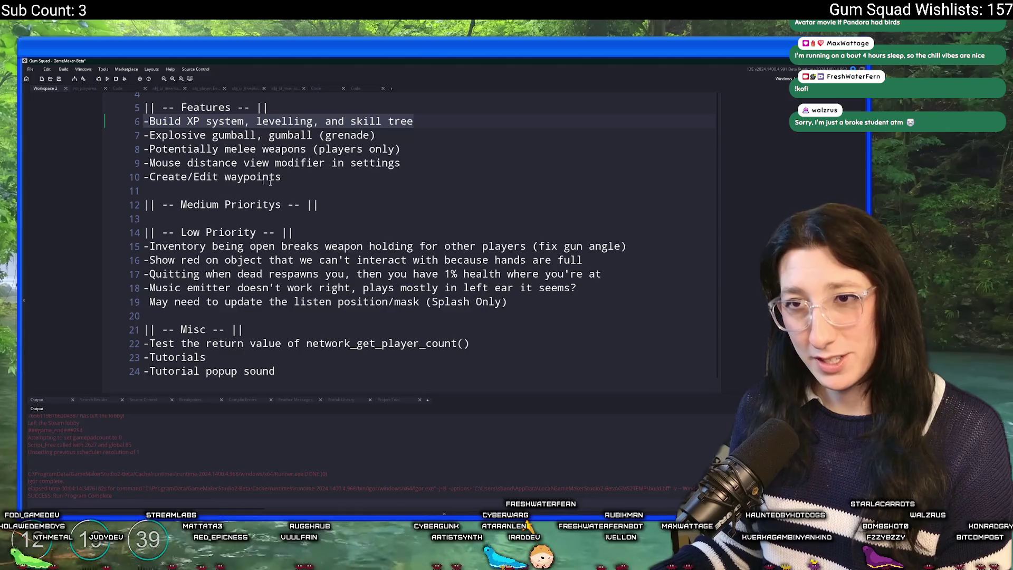
click(462, 120)
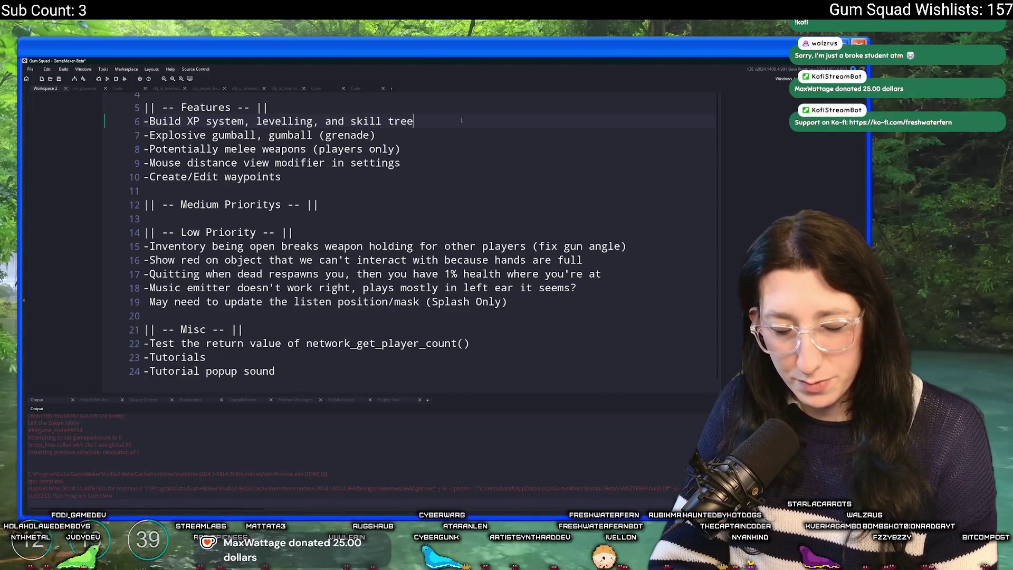
click(86, 88)
scroll(274, 172, right, 3)
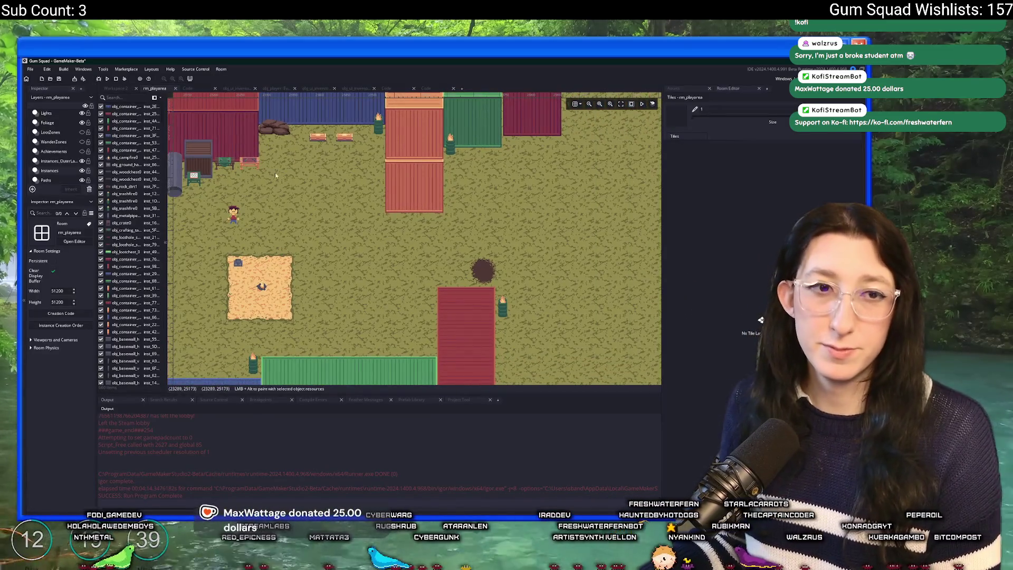
scroll(295, 179, down, 1)
scroll(296, 178, down, 1)
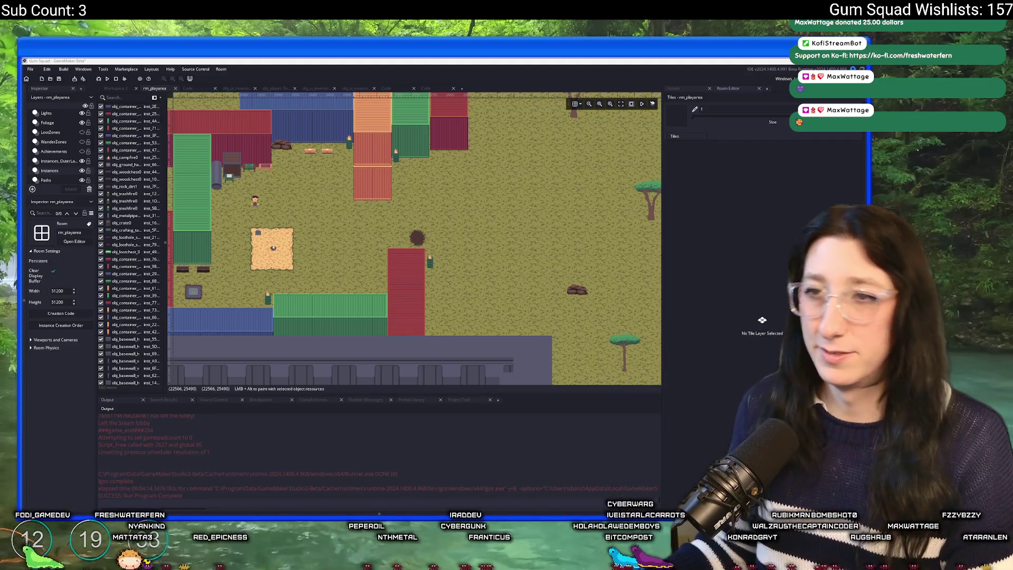
drag(353, 185, 448, 145)
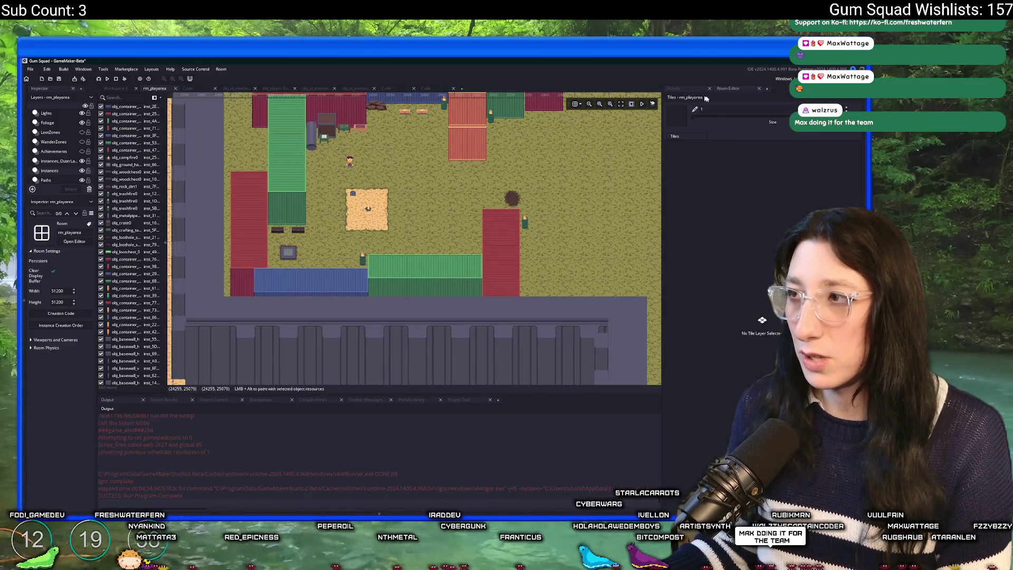
- Show the Asset Browser beside rm_playarea, pan the room view, and select the Paths layer
click(685, 89)
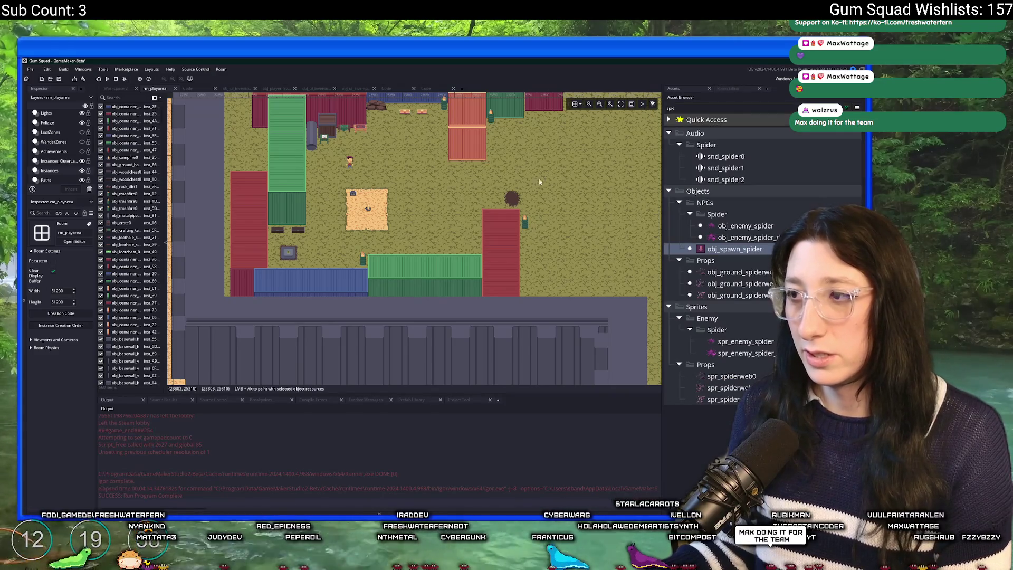
click(476, 194)
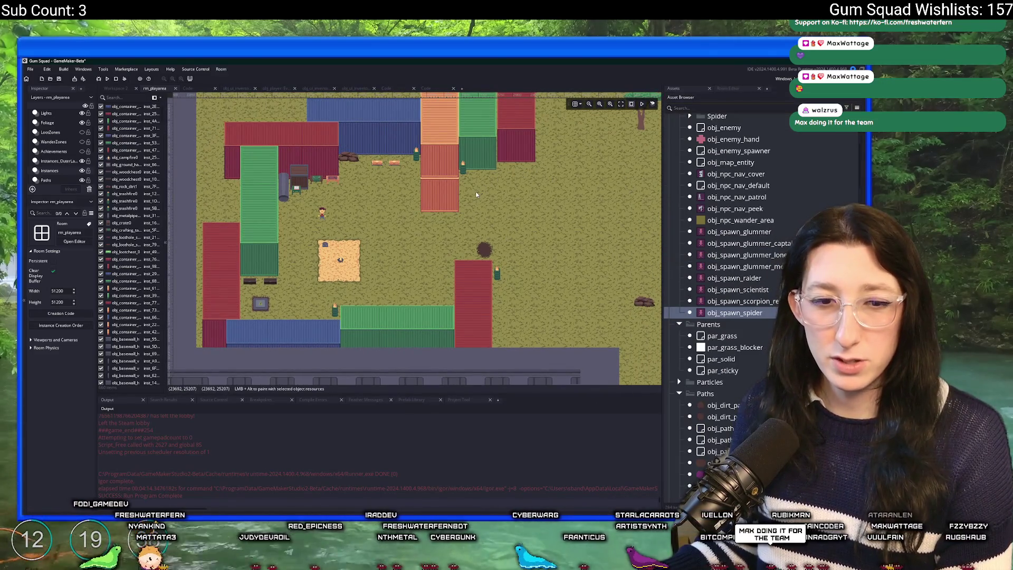
drag(477, 194, 468, 219)
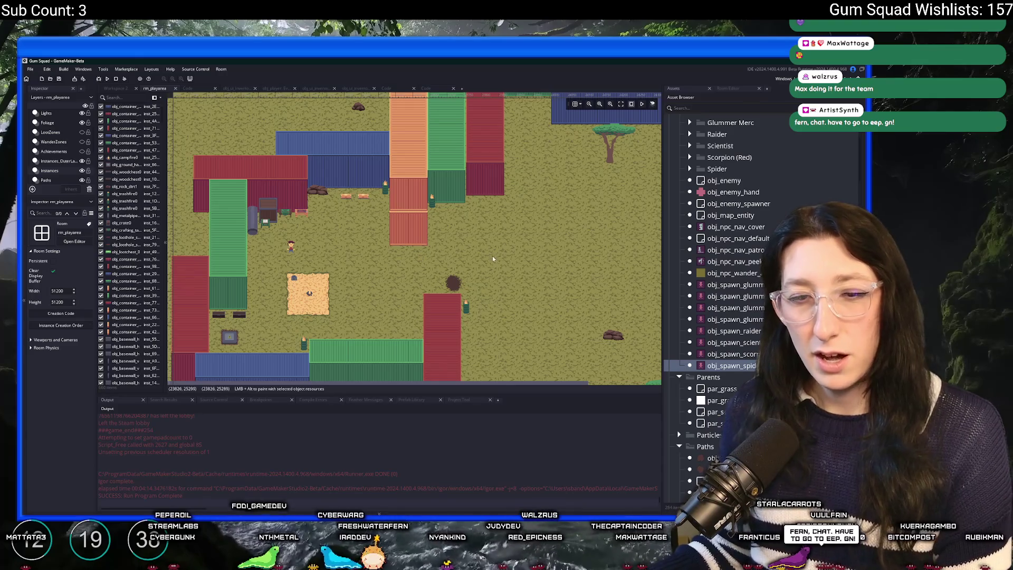
scroll(488, 218, down, 3)
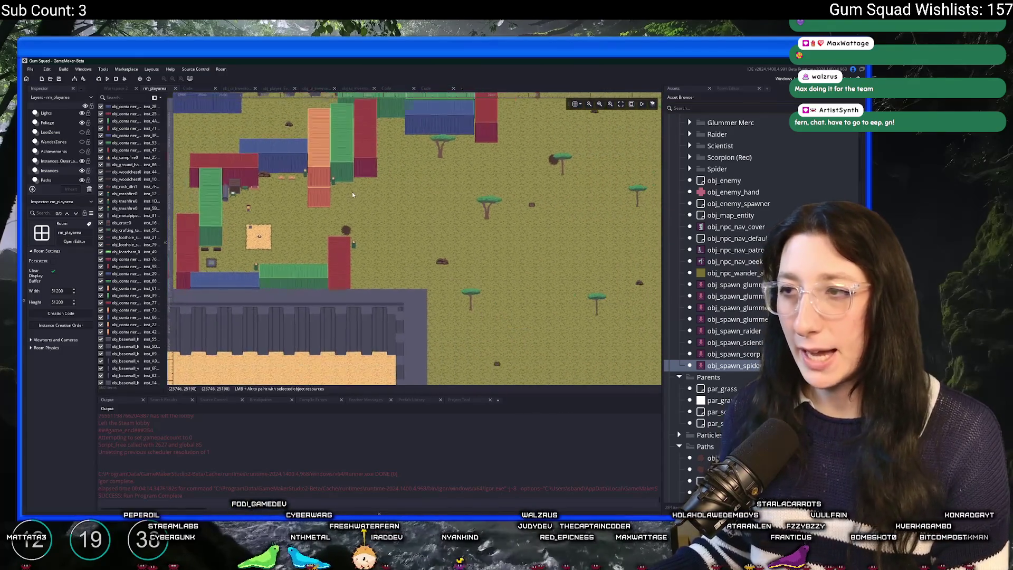
scroll(352, 192, up, 5)
scroll(53, 157, down, 2)
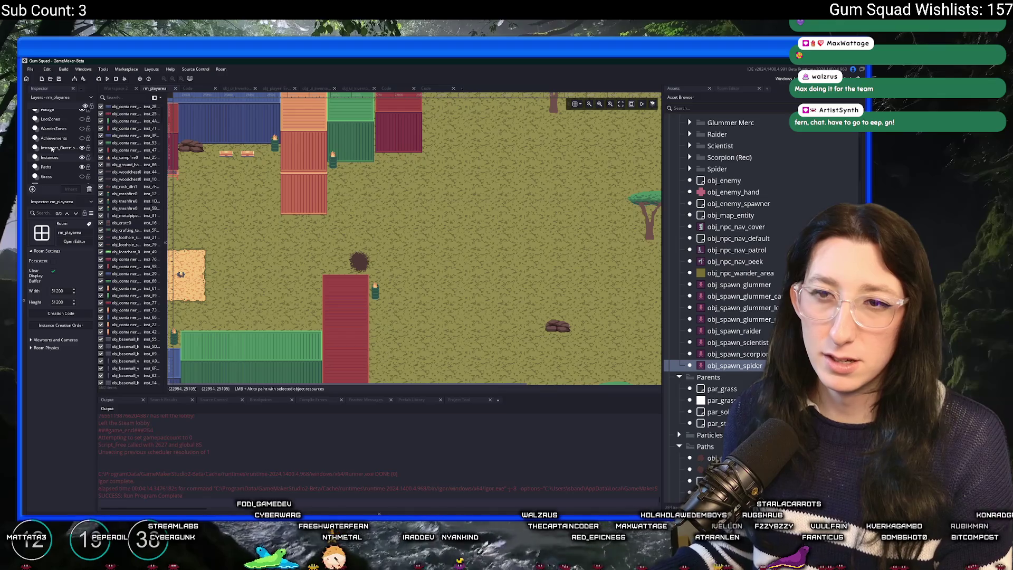
click(51, 153)
- Select a dirt-path instance on the Paths layer, then zoom and pan across the map's left side
click(359, 261)
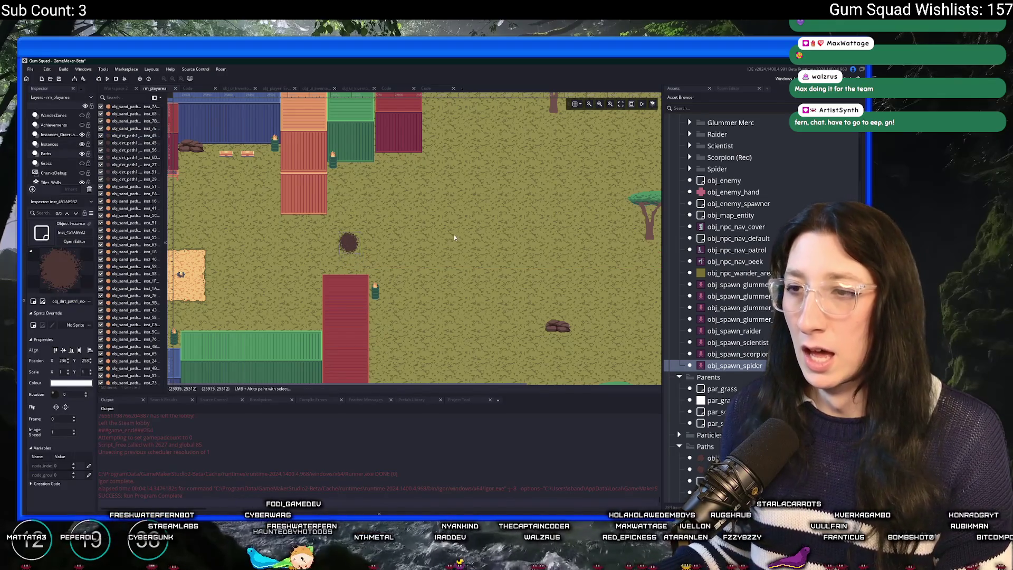
scroll(413, 233, down, 3)
scroll(413, 233, down, 2)
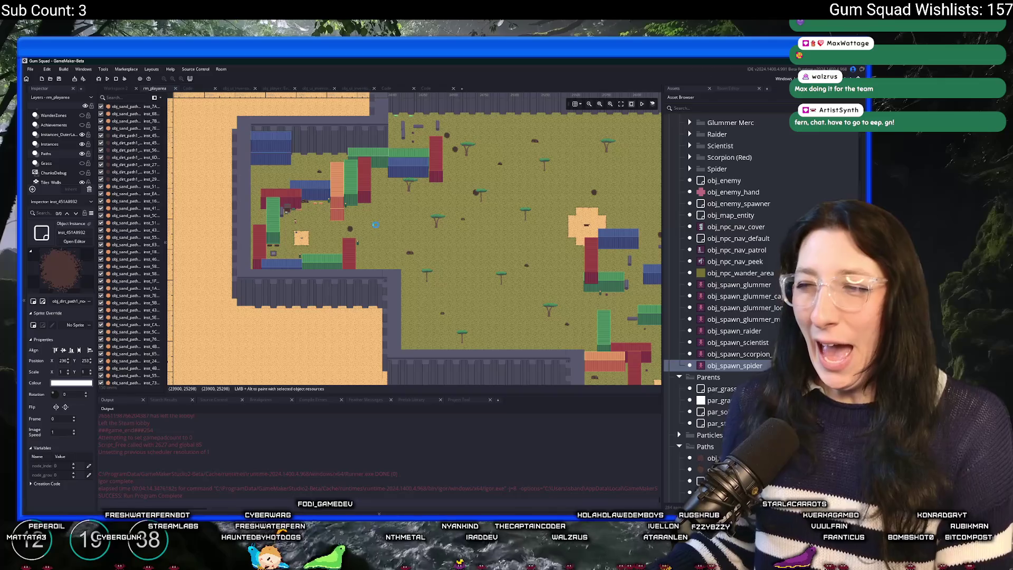
drag(375, 224, 334, 226)
scroll(334, 226, down, 3)
scroll(334, 226, up, 3)
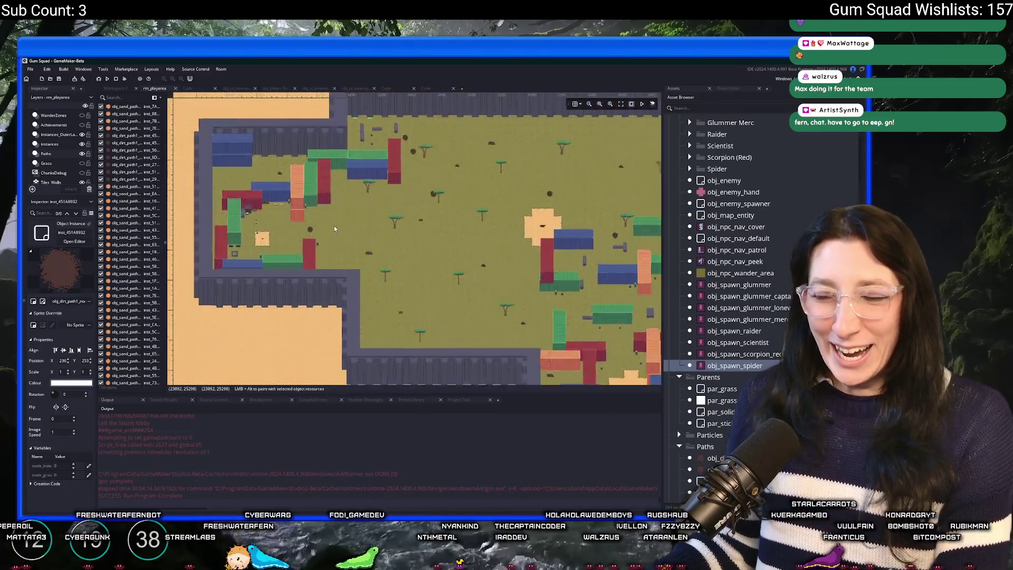
scroll(334, 226, up, 2)
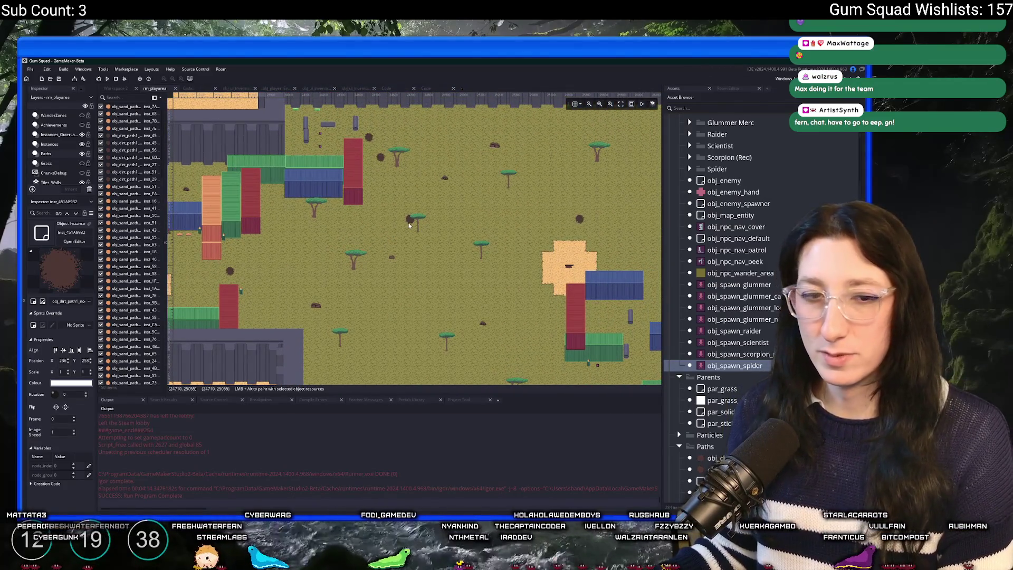
scroll(335, 250, down, 2)
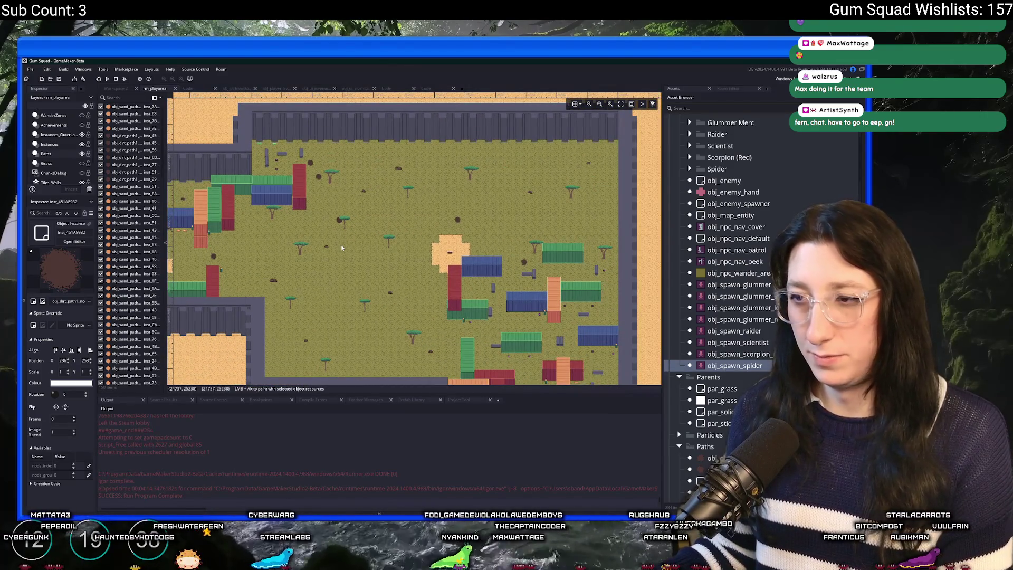
scroll(348, 211, down, 1)
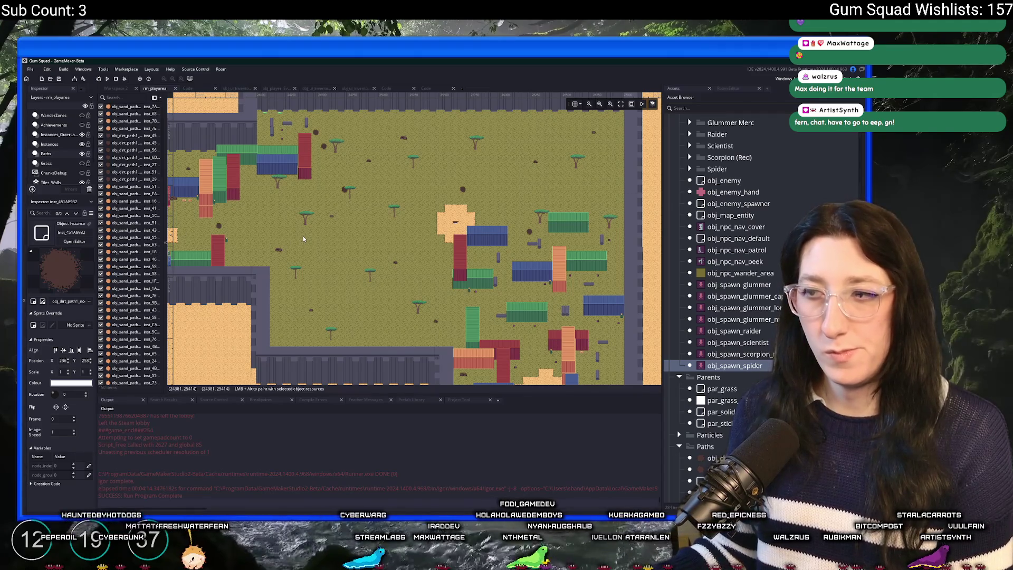
drag(302, 236, 461, 248)
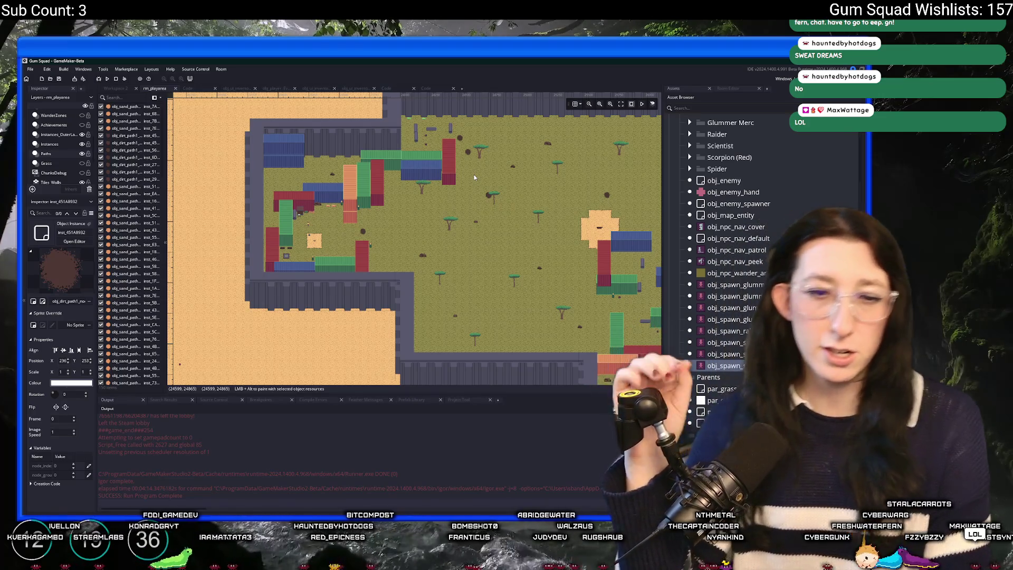
scroll(341, 225, down, 5)
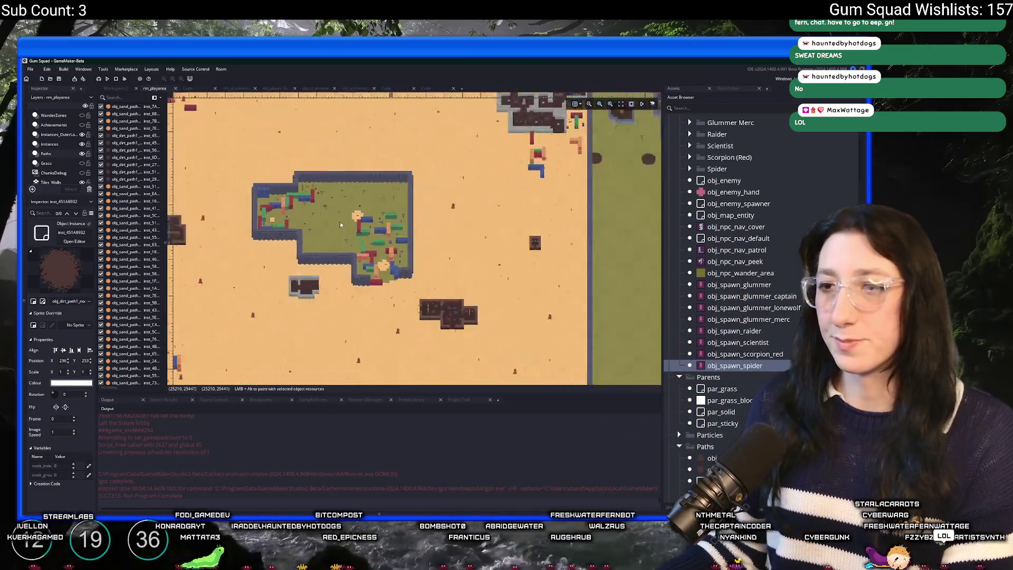
scroll(340, 225, down, 3)
scroll(387, 196, up, 5)
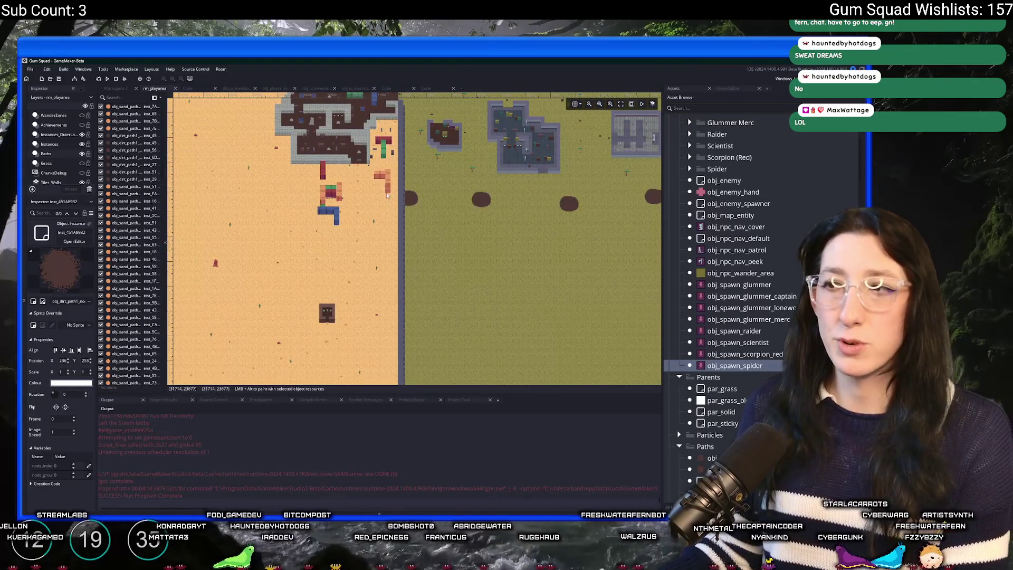
scroll(387, 195, right, 10)
scroll(387, 195, up, 3)
scroll(518, 245, right, 5)
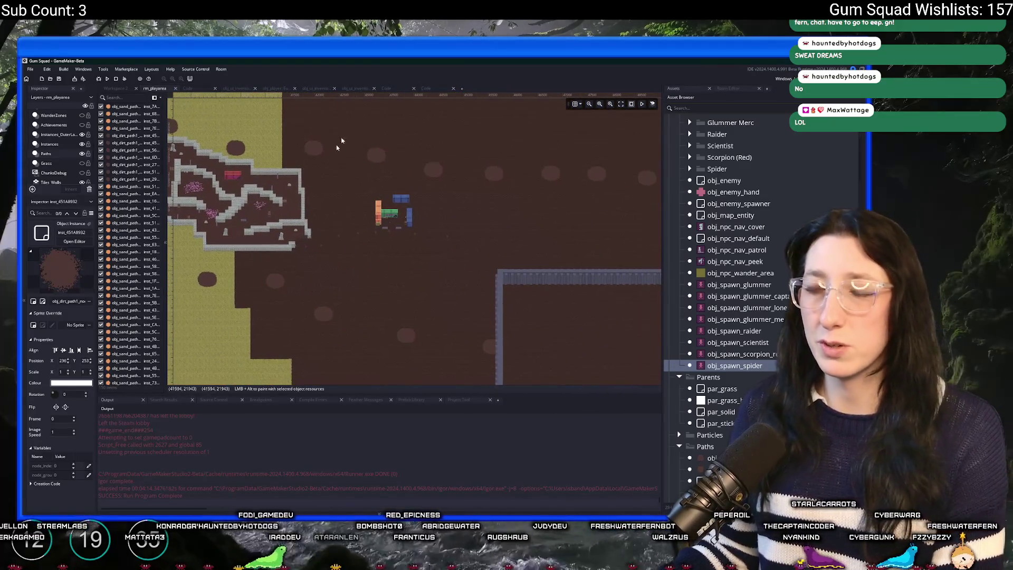
scroll(295, 188, left, 8)
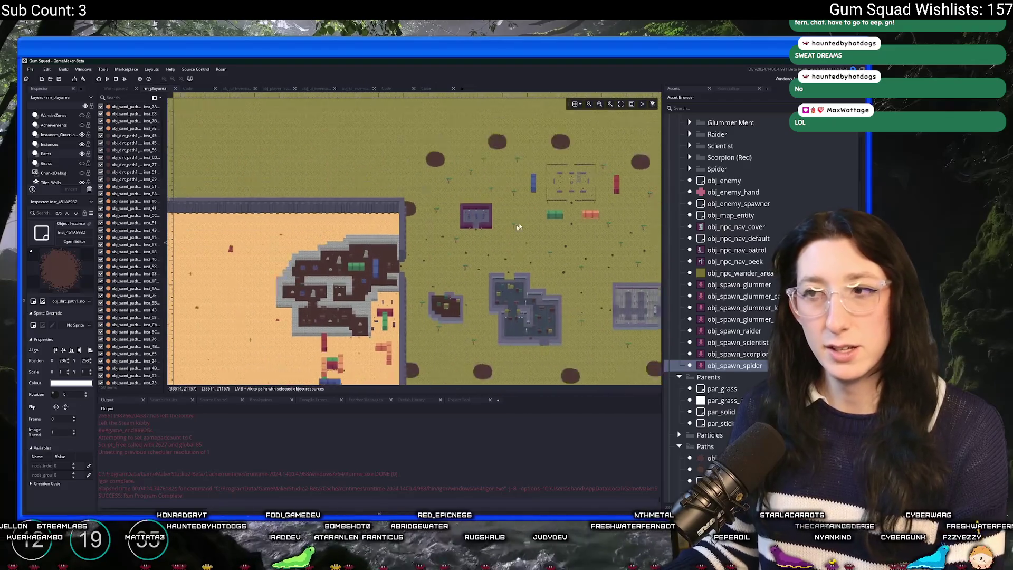
scroll(566, 173, down, 2)
scroll(565, 173, down, 2)
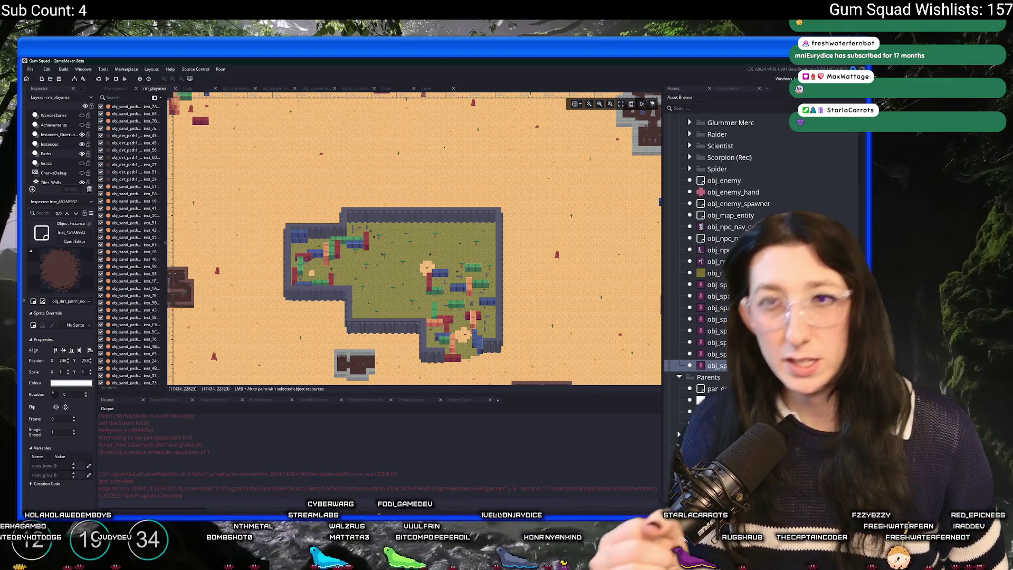
- Open ToDo.txt through the Ctrl+T asset search for 'todo'
key(ctrl+t)
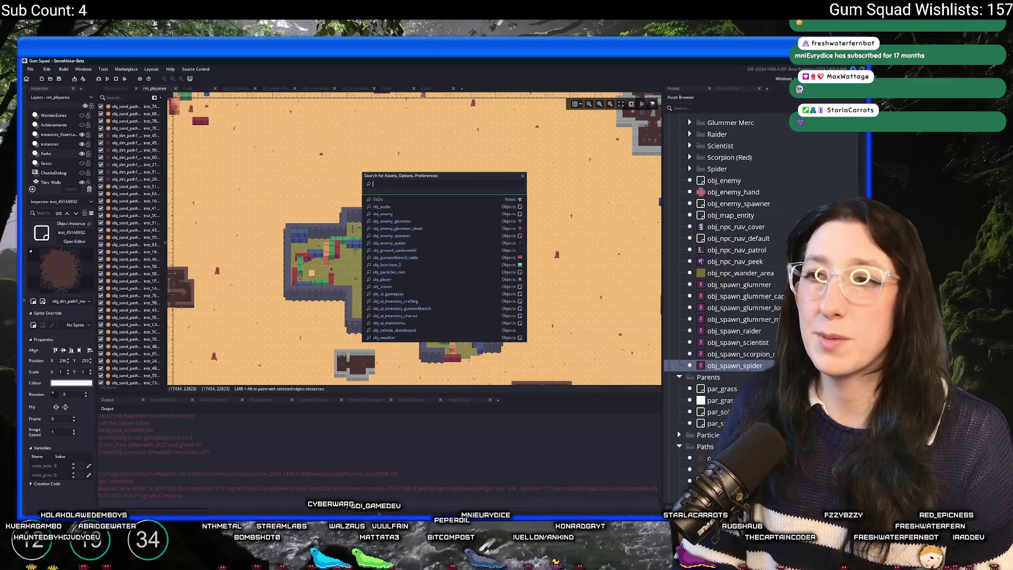
text(todo)
key(Return)
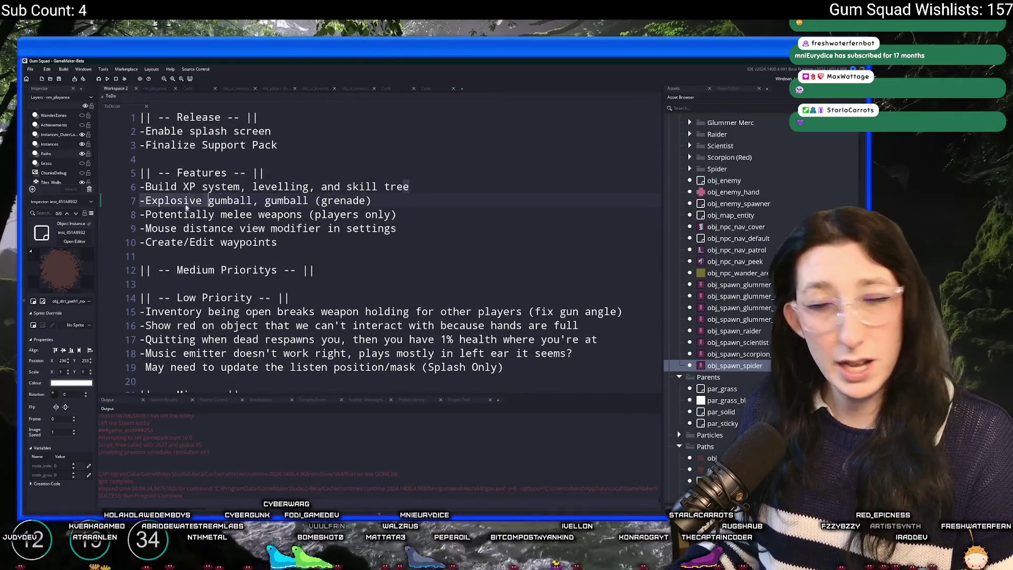
click(458, 185)
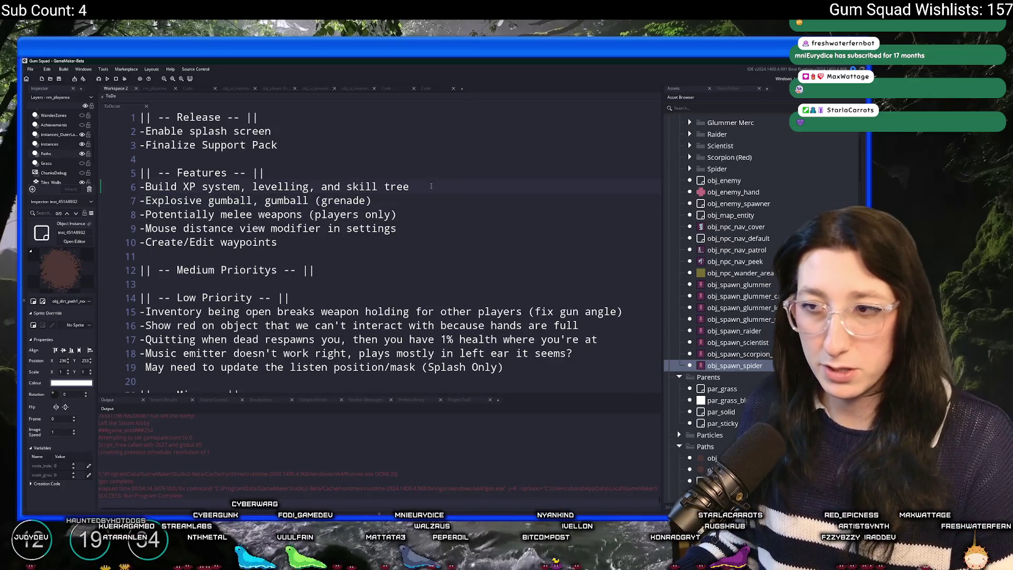
right_click(445, 188)
click(421, 188)
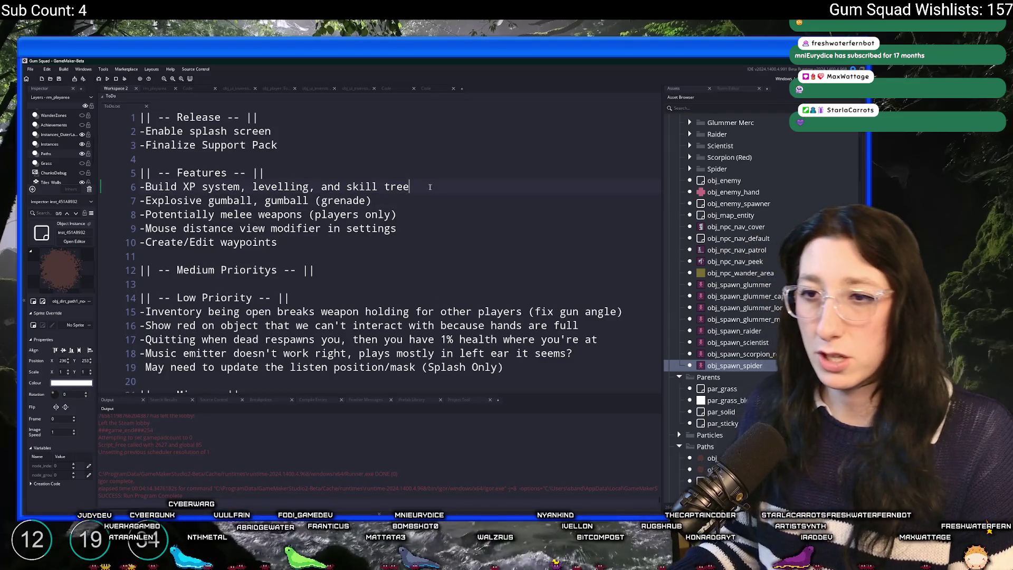
click(406, 240)
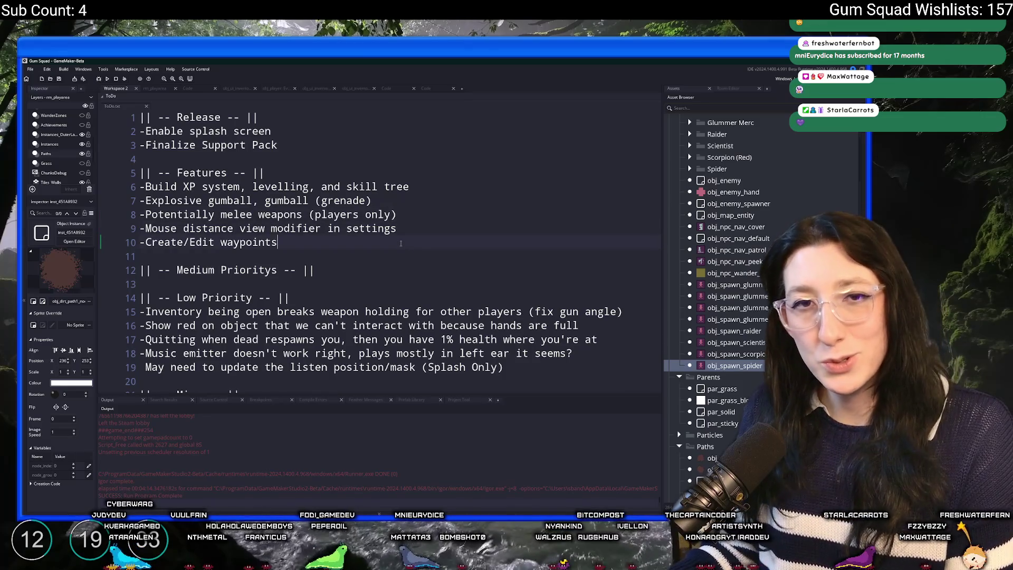
click(297, 244)
scroll(297, 244, down, 1)
click(350, 256)
scroll(489, 199, down, 5)
click(489, 199)
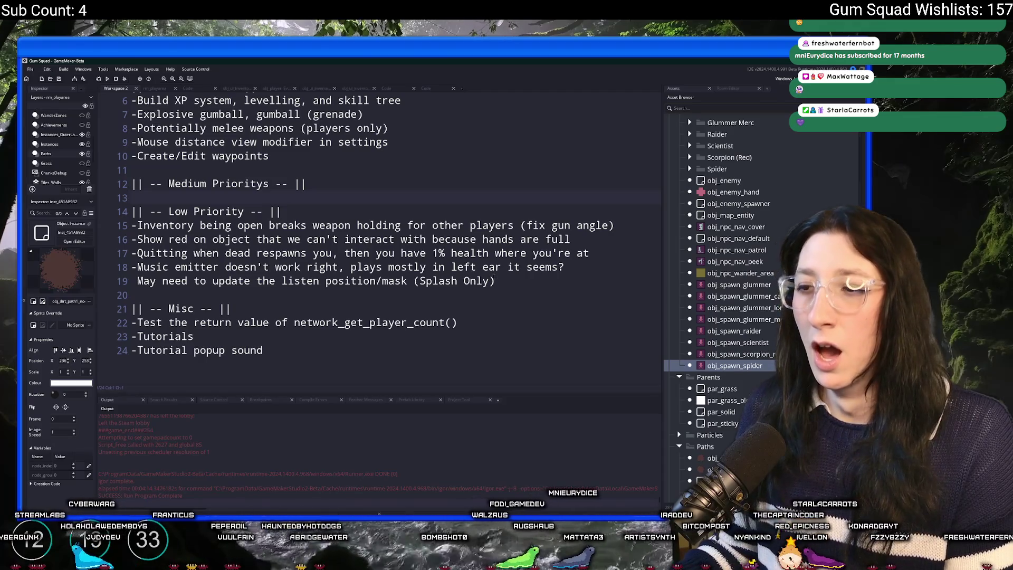
scroll(494, 259, up, 1)
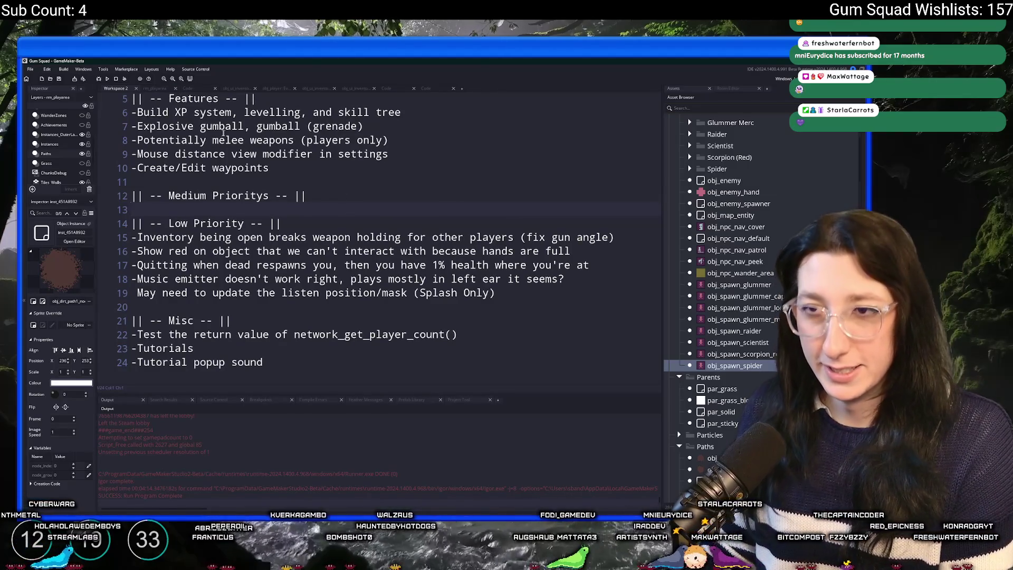
- Return to rm_playarea, zoom over to the dirt cave with spider webs, and show the Assets panel
click(153, 88)
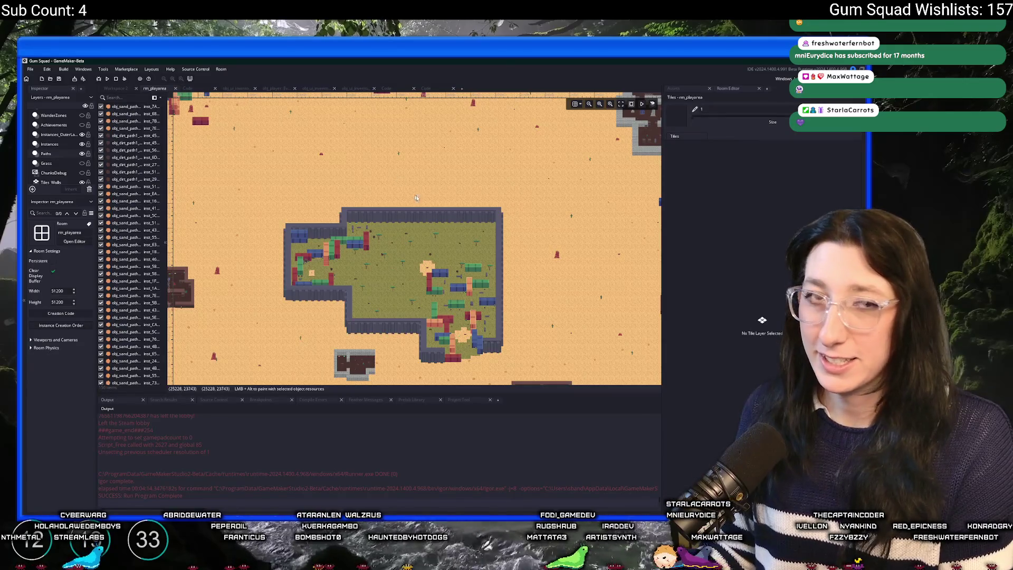
scroll(371, 218, right, 5)
scroll(370, 215, down, 5)
scroll(358, 208, up, 5)
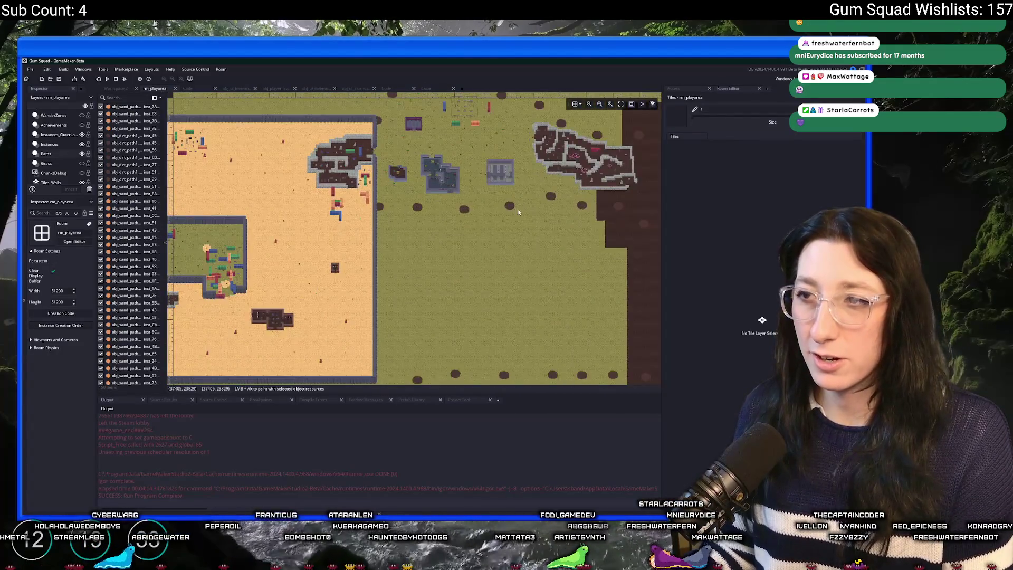
scroll(348, 204, right, 5)
scroll(346, 200, down, 3)
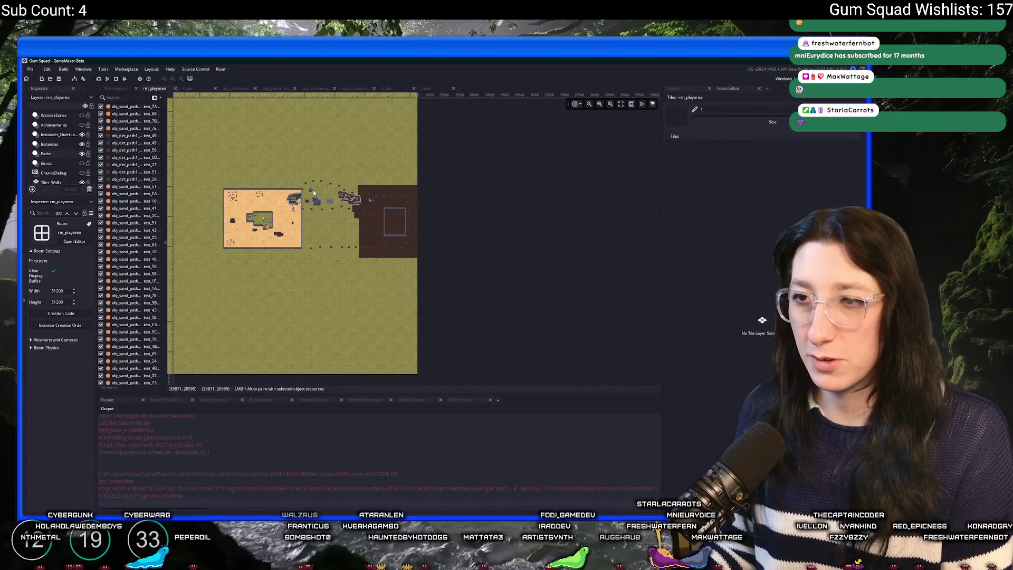
scroll(315, 193, up, 5)
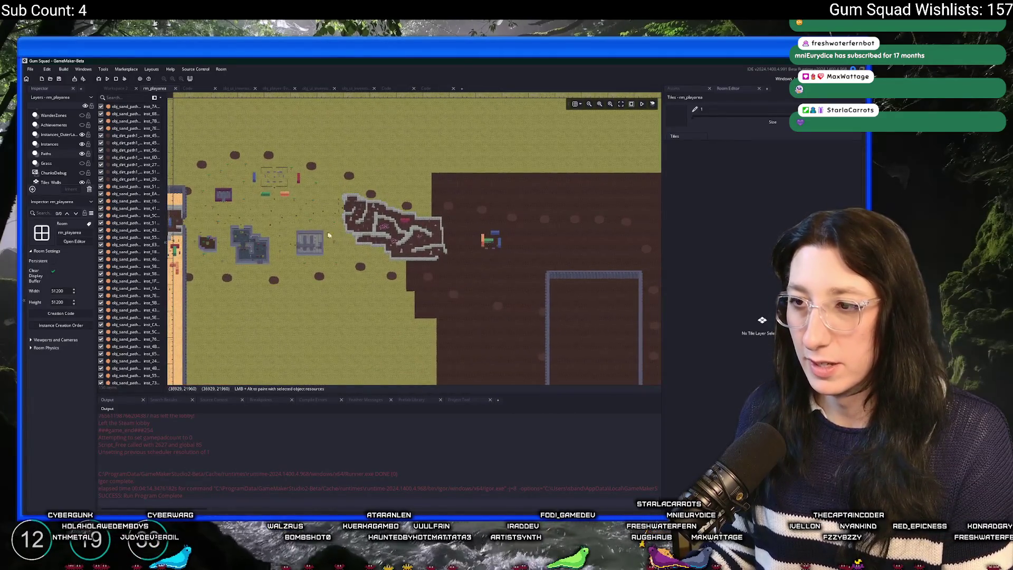
scroll(381, 282, right, 3)
scroll(363, 281, up, 5)
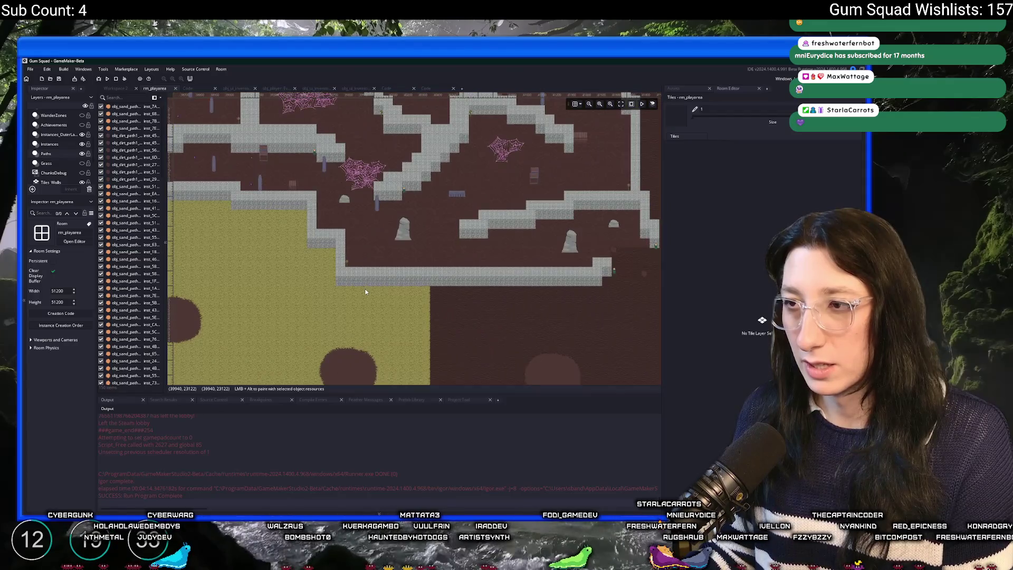
scroll(327, 287, up, 1)
click(675, 90)
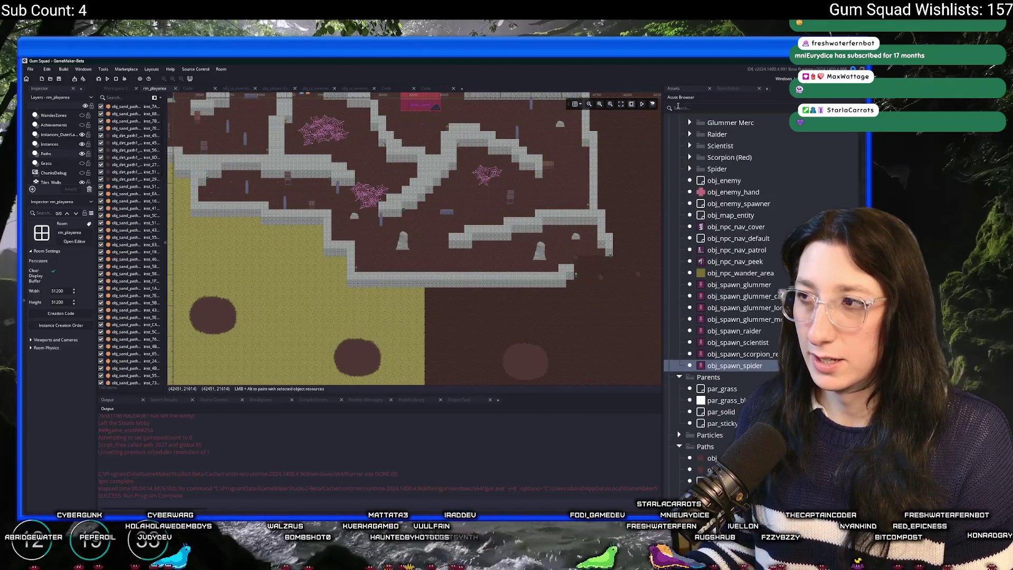
- Filter assets by 'c' and place two red vertical containers on Instances_OuterLayer above the dirt patch
click(679, 105)
text(conta)
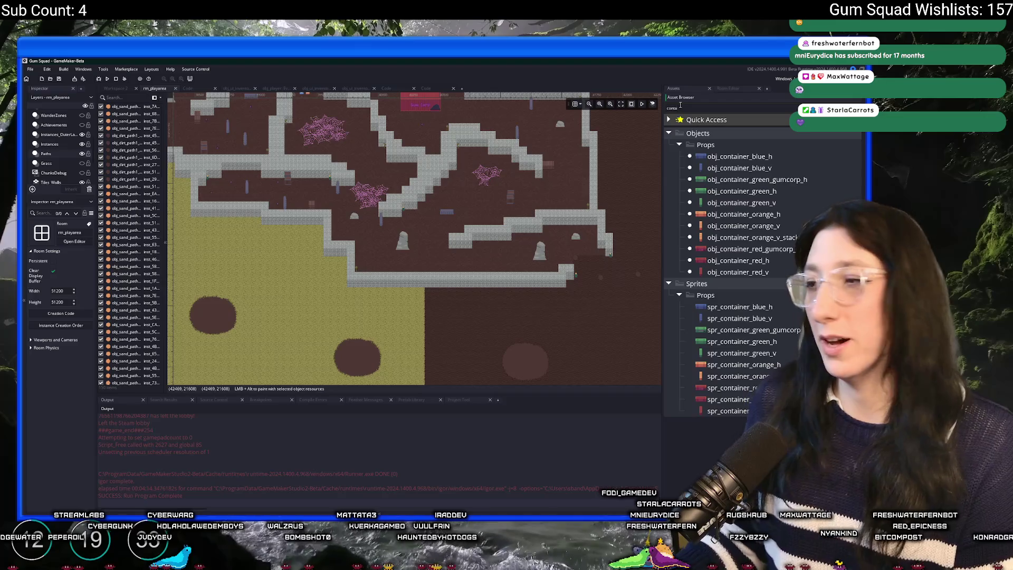
click(718, 272)
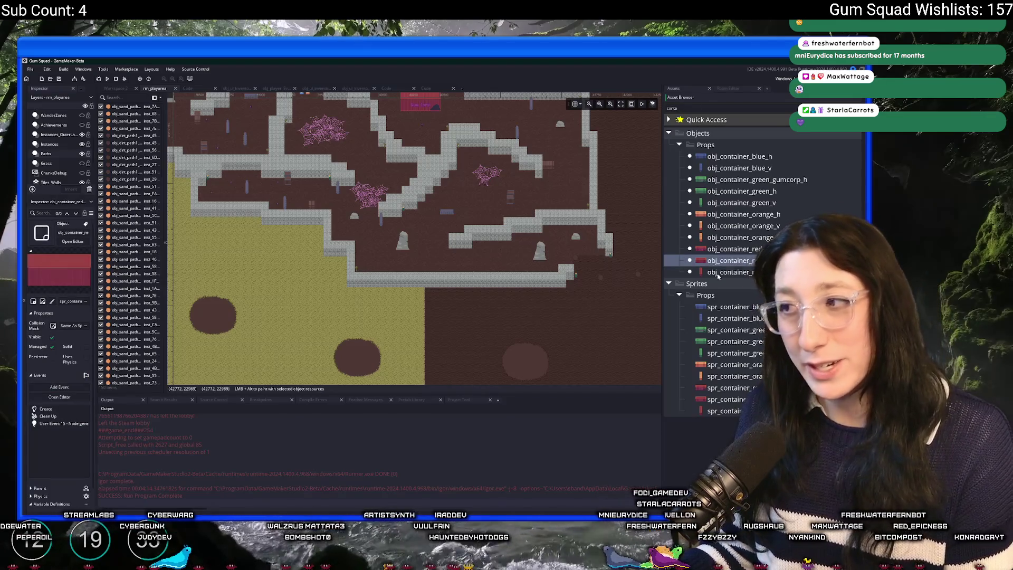
scroll(52, 172, up, 1)
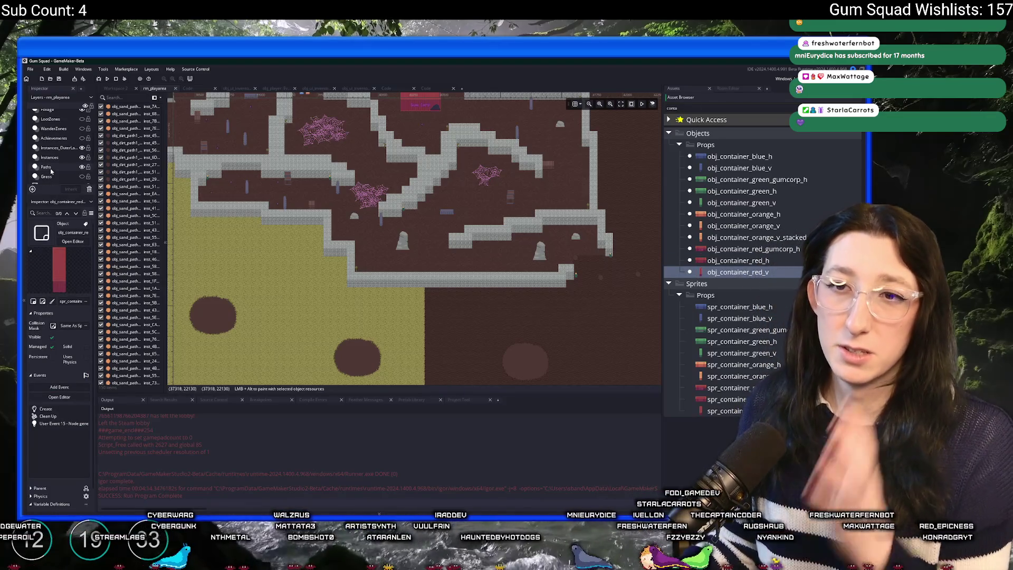
click(71, 148)
scroll(368, 235, up, 3)
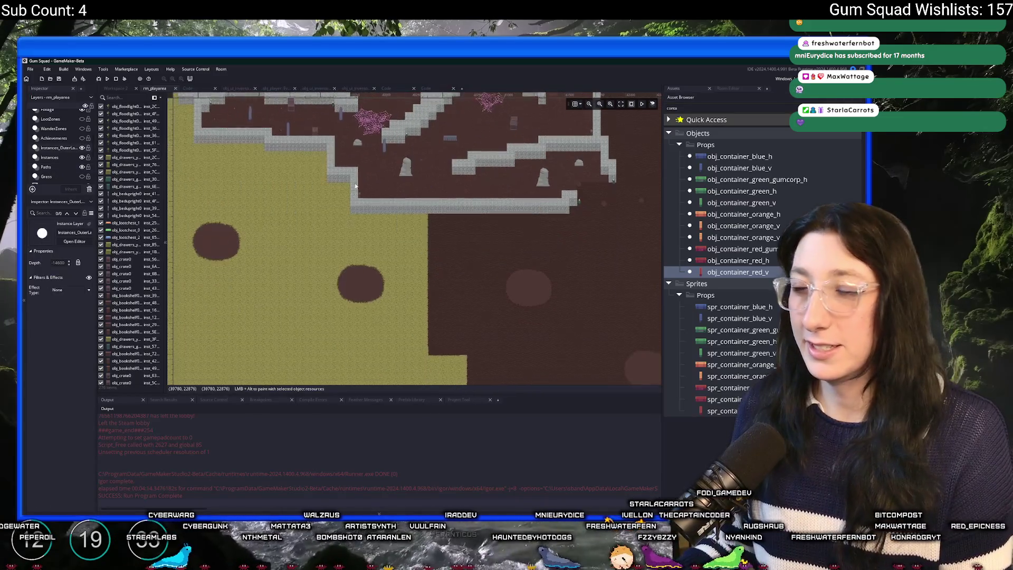
alt+click(364, 253)
alt+click(378, 276)
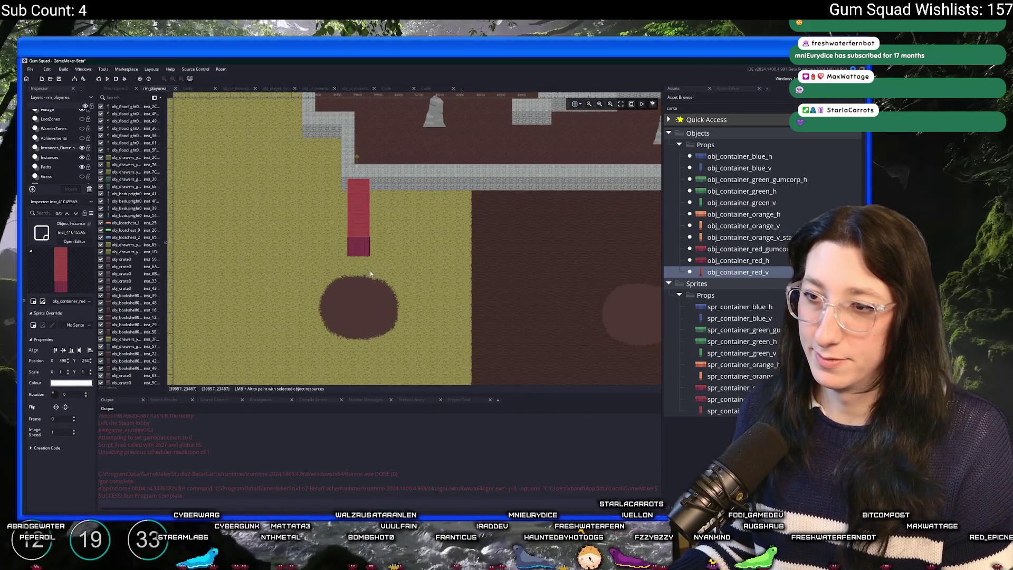
scroll(373, 276, up, 2)
drag(382, 285, 386, 300)
- Drag an orange vertical container into the room beside the red ones
scroll(365, 213, up, 1)
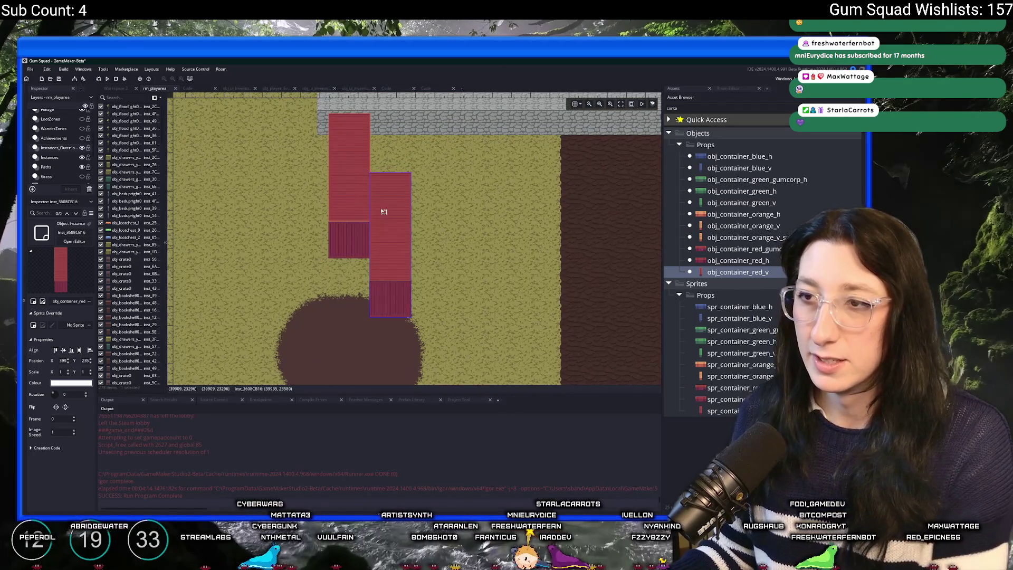
scroll(398, 210, up, 1)
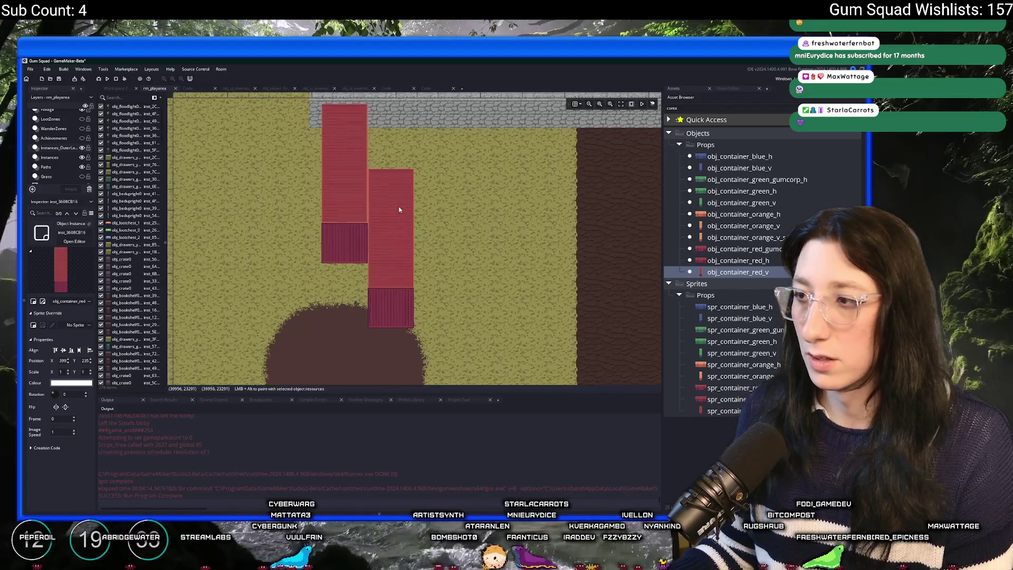
mouse_move(753, 238)
mouse_down()
mouse_move(384, 230)
mouse_move(353, 245)
mouse_up()
mouse_move(285, 237)
mouse_down()
mouse_move(333, 313)
mouse_move(322, 296)
mouse_up()
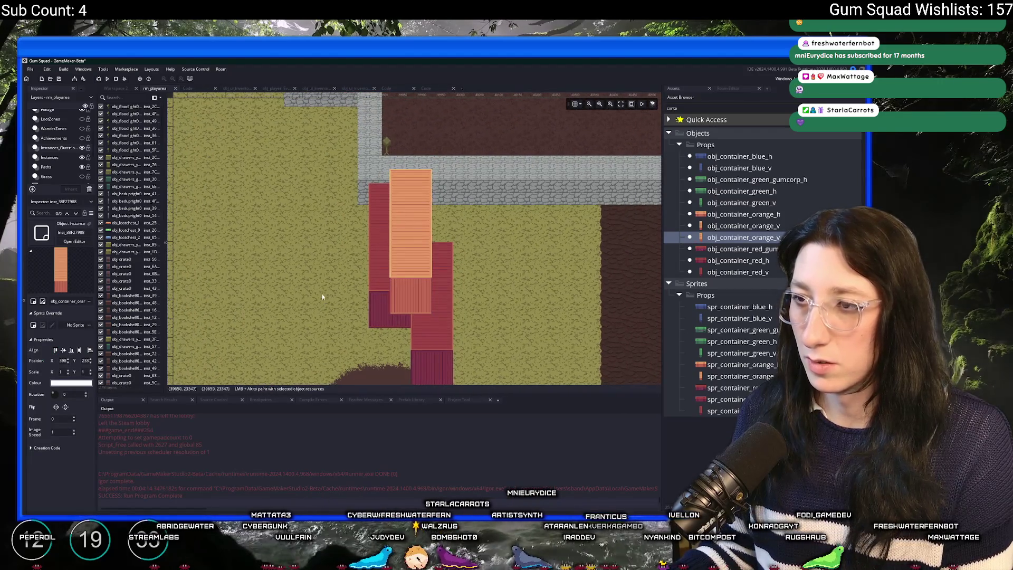
- Place obj_container_green_v beside the stone path, then zoom to check the layout
click(738, 191)
click(749, 179)
drag(295, 194, 394, 273)
alt+click(352, 200)
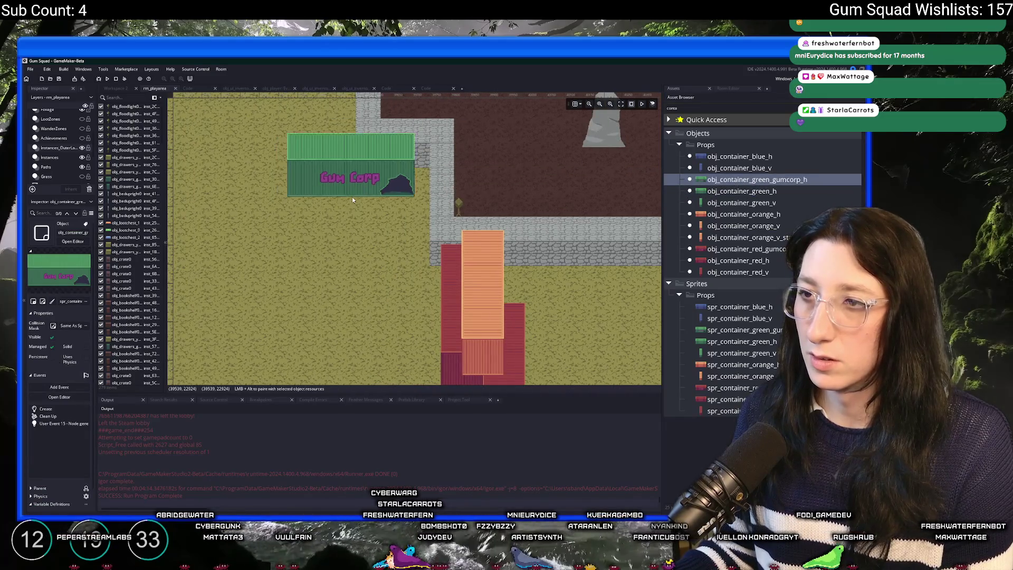
click(741, 202)
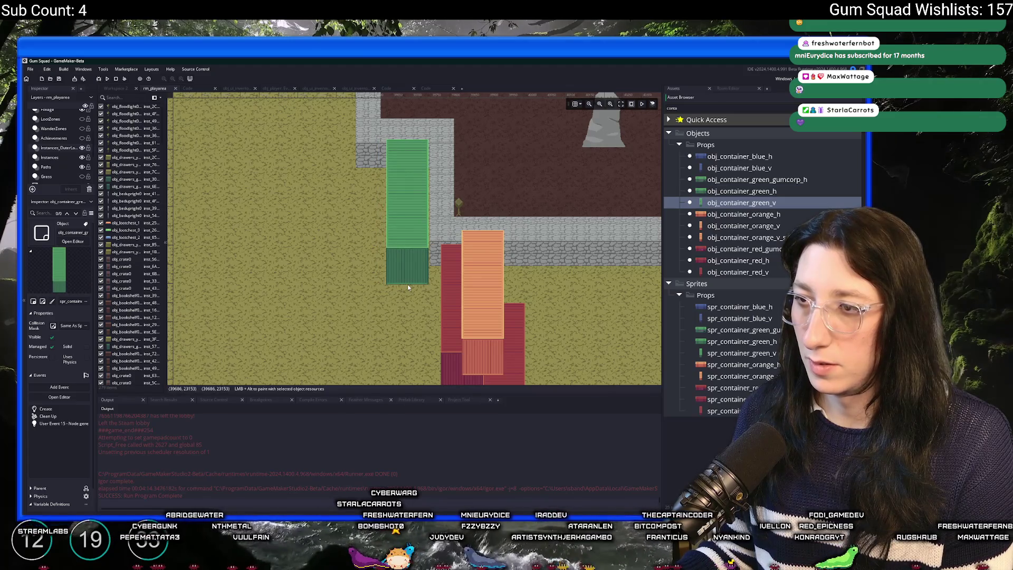
click(407, 285)
scroll(407, 264, down, 1)
scroll(407, 251, down, 5)
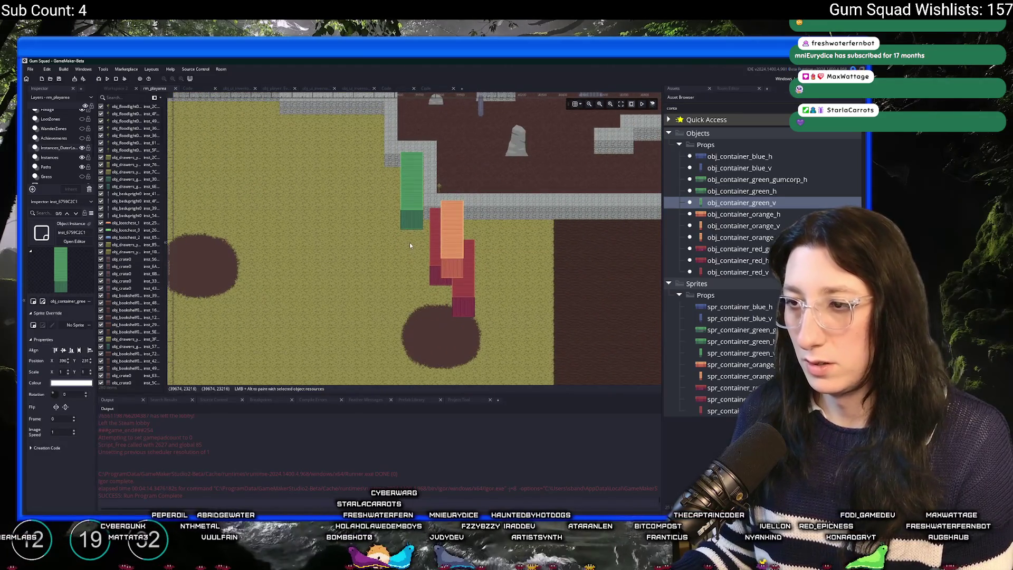
scroll(344, 230, up, 3)
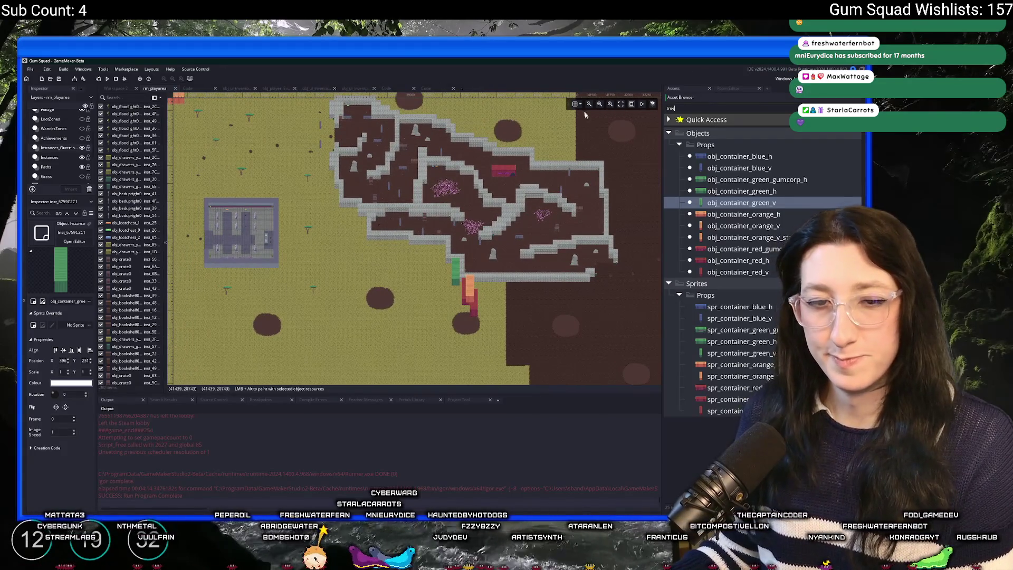
- Choose obj_tree1 and plant a tree on the grass near the maze, then review the placement
click(721, 156)
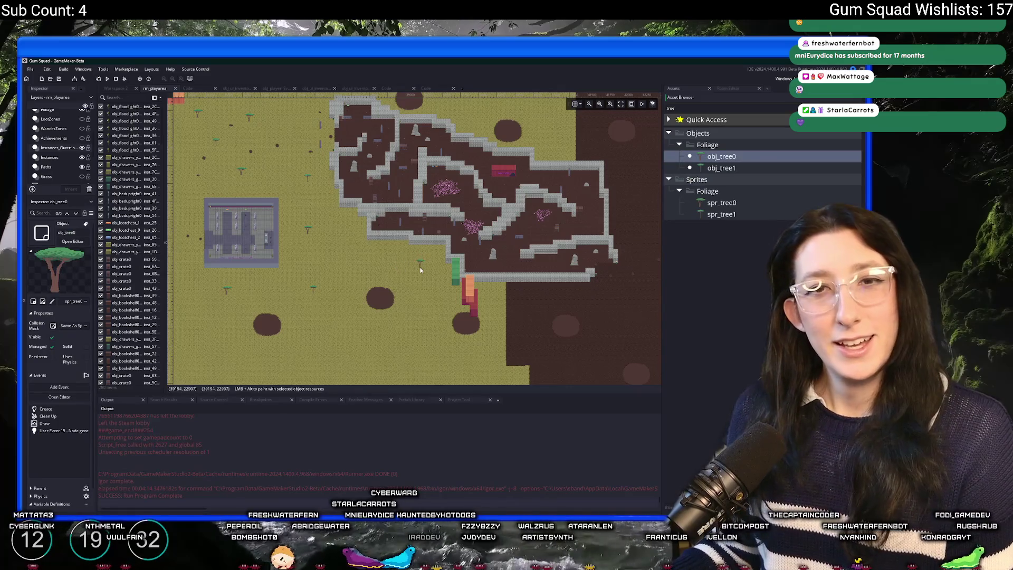
click(715, 168)
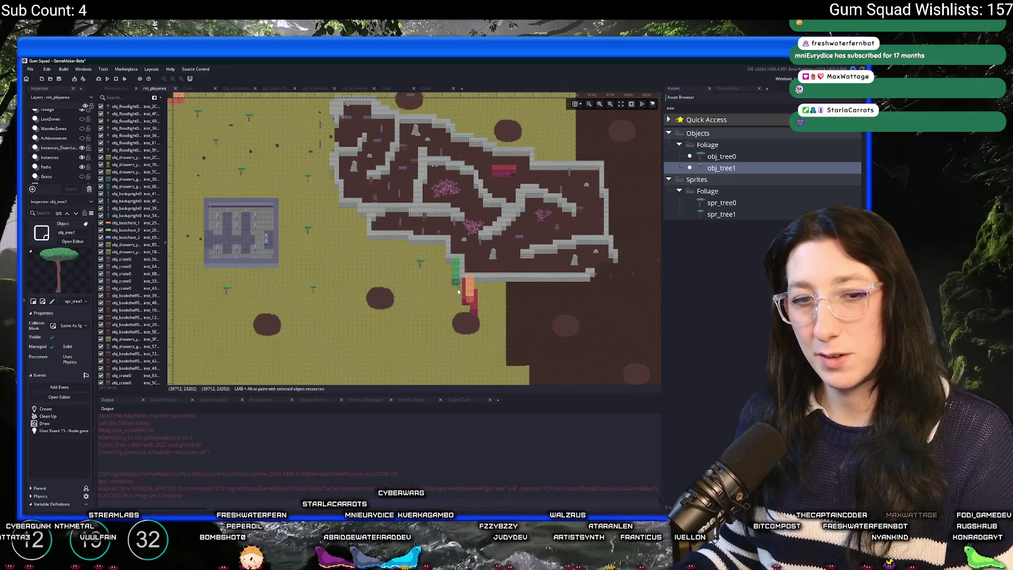
alt+click(366, 271)
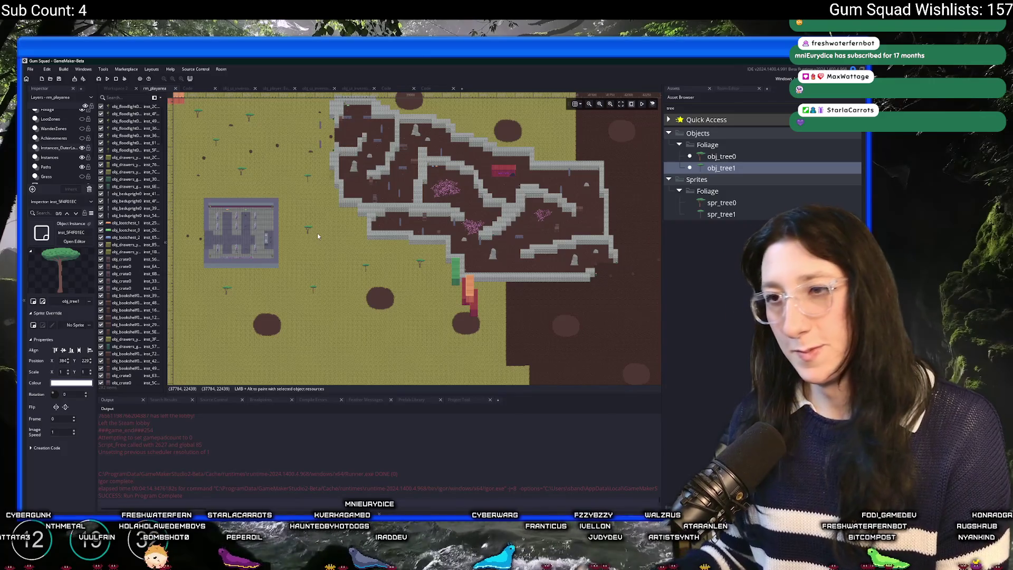
scroll(325, 236, up, 2)
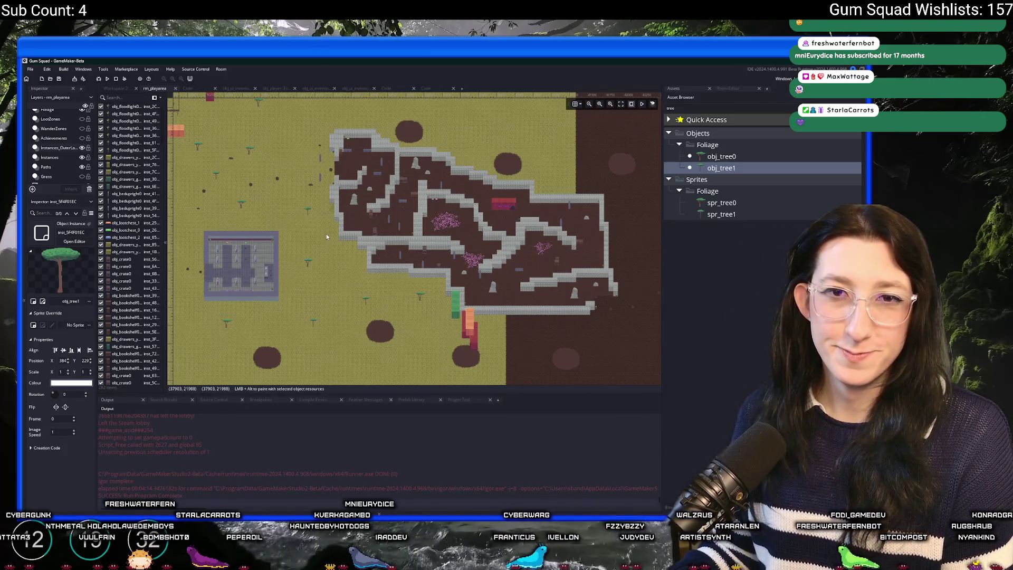
scroll(327, 236, up, 2)
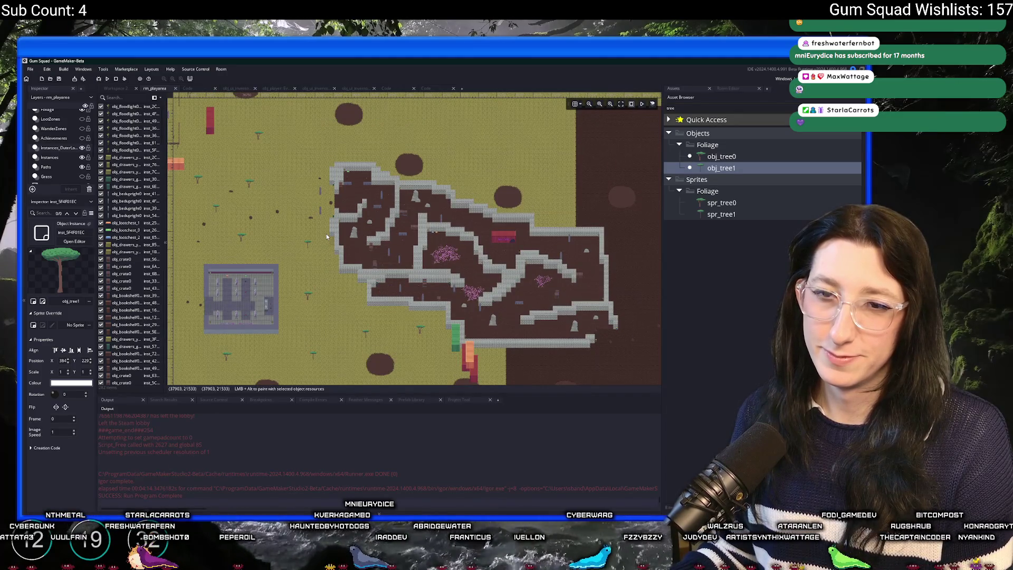
scroll(207, 229, up, 2)
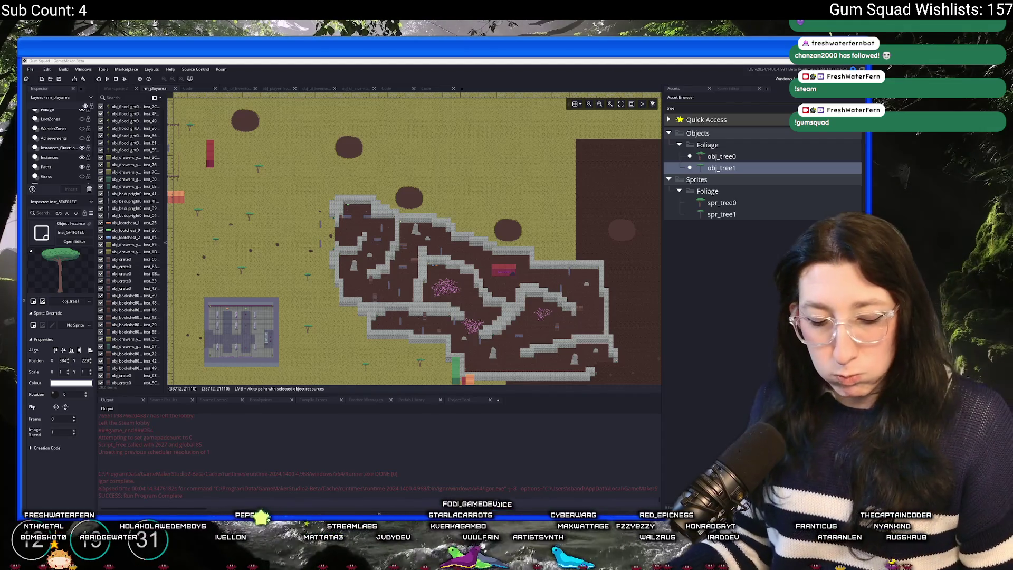
double_click(689, 108)
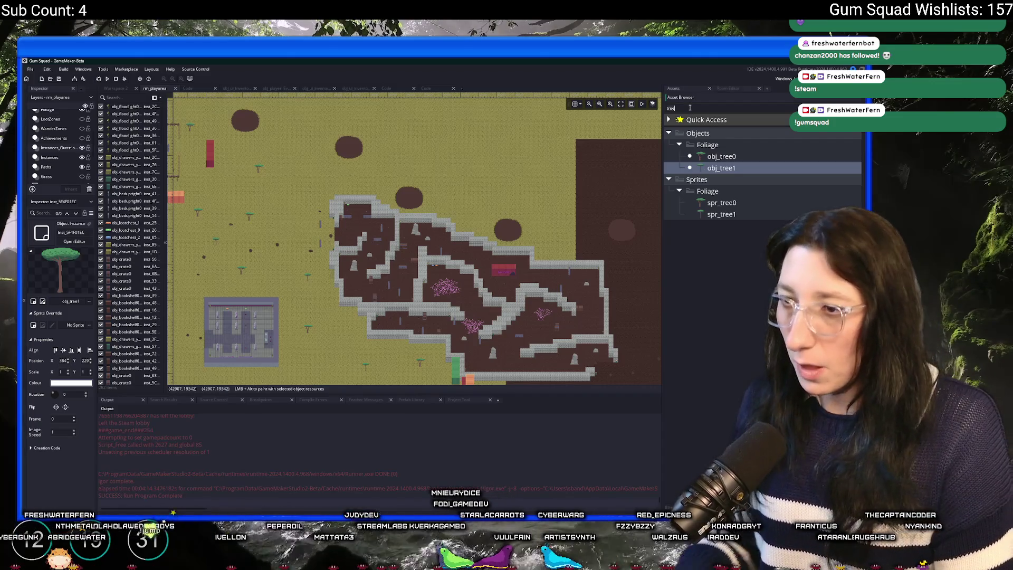
- Filter assets by 'conta' and place obj_container_green_h on the dirt patch above the stone path
text(conta)
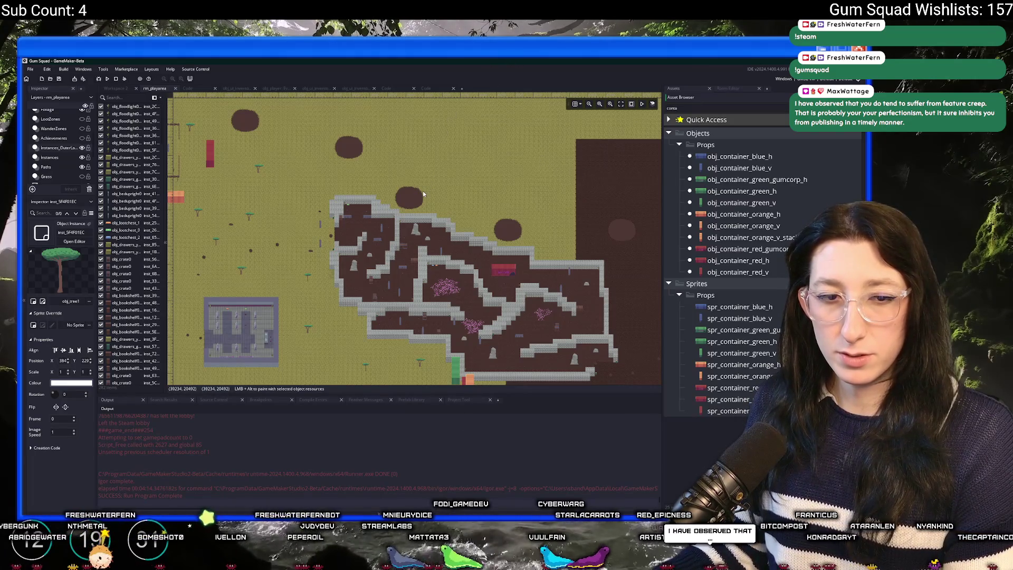
scroll(386, 195, up, 5)
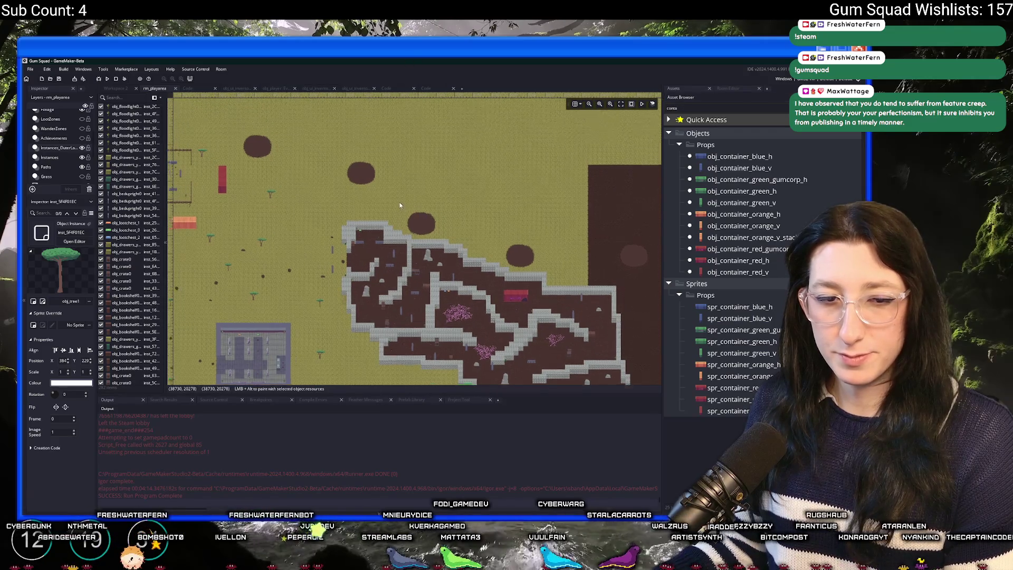
click(724, 238)
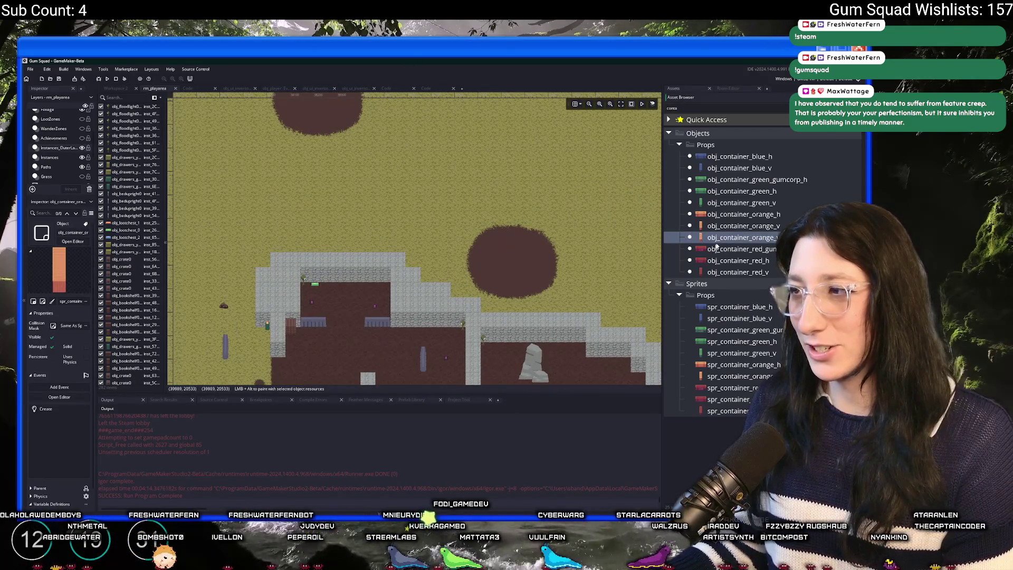
click(718, 215)
mouse_move(702, 194)
mouse_down()
mouse_move(472, 298)
mouse_move(391, 288)
mouse_move(360, 250)
mouse_move(347, 254)
mouse_up()
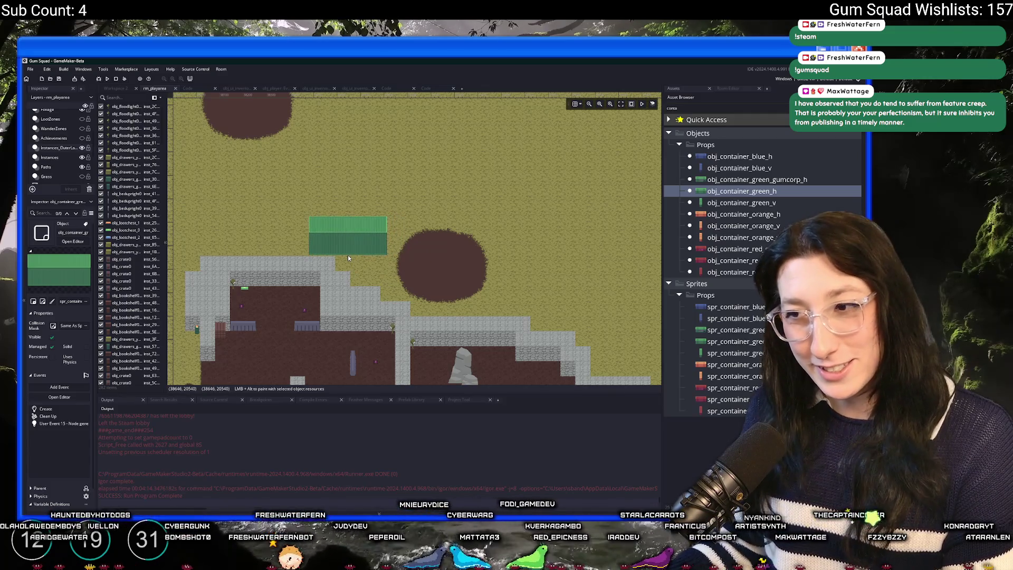
key(Escape)
scroll(546, 310, up, 1)
mouse_move(546, 310)
mouse_down()
mouse_move(290, 185)
mouse_move(346, 206)
mouse_move(353, 273)
mouse_move(284, 235)
mouse_up()
scroll(284, 235, up, 2)
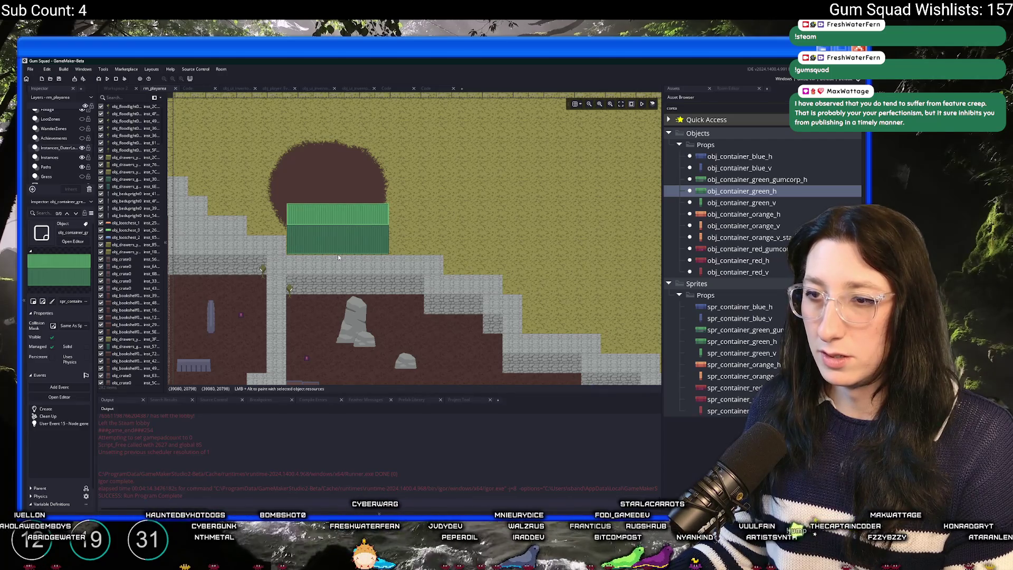
click(337, 254)
scroll(327, 171, down, 5)
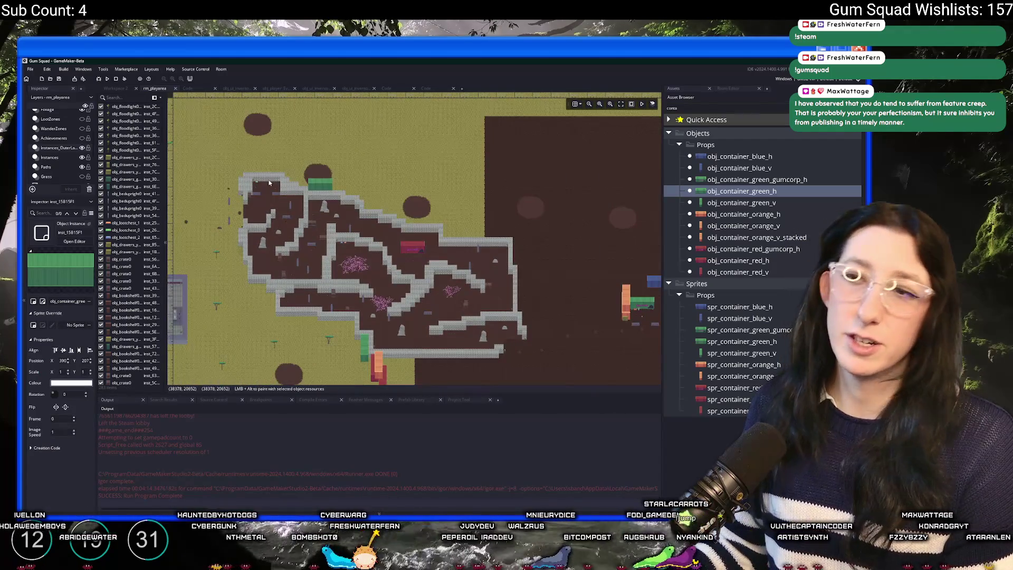
- Delete the stray green containers above the maze wall and select obj_container_green_v
scroll(236, 193, up, 2)
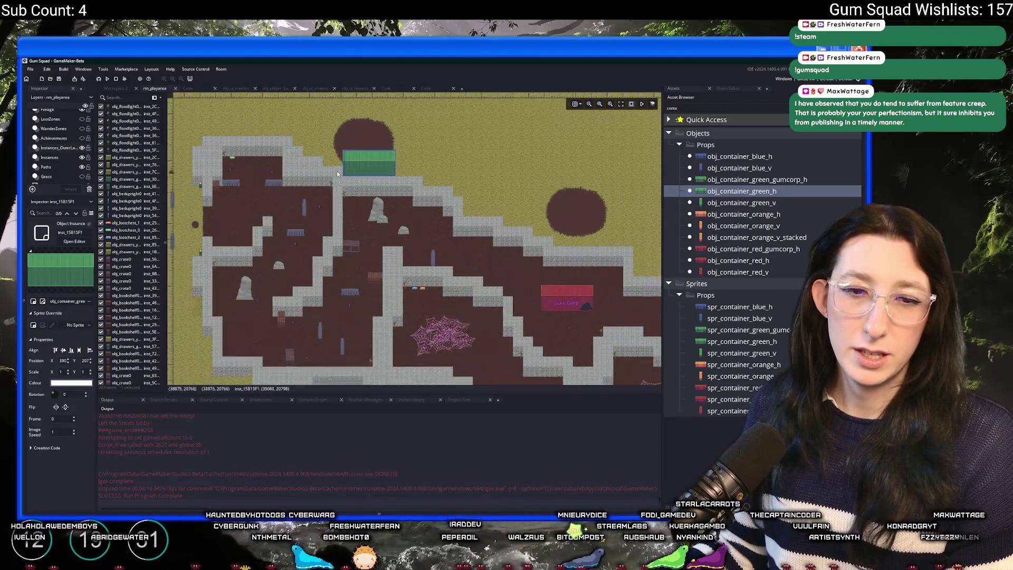
scroll(259, 204, down, 3)
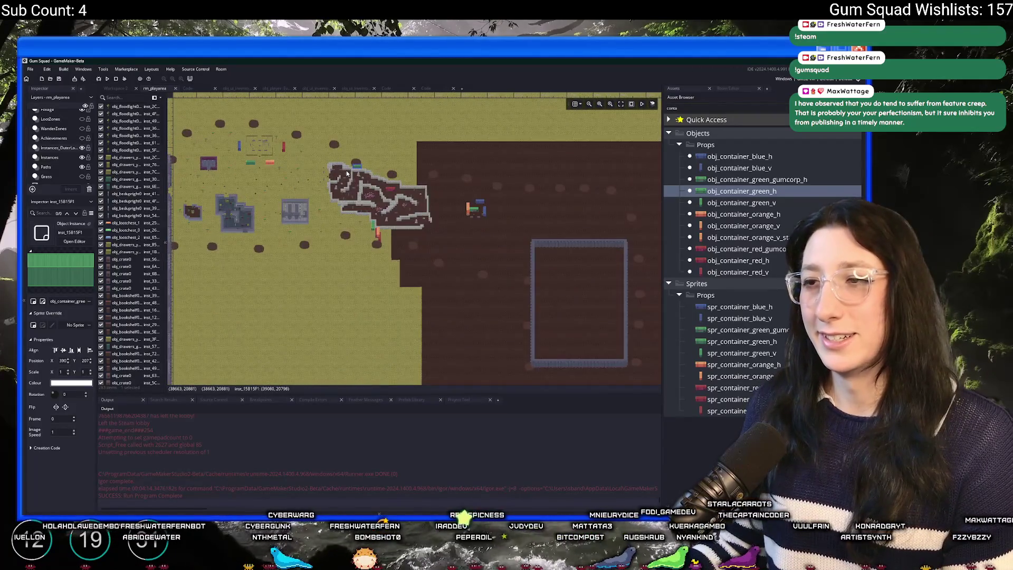
scroll(411, 177, up, 2)
key(Delete)
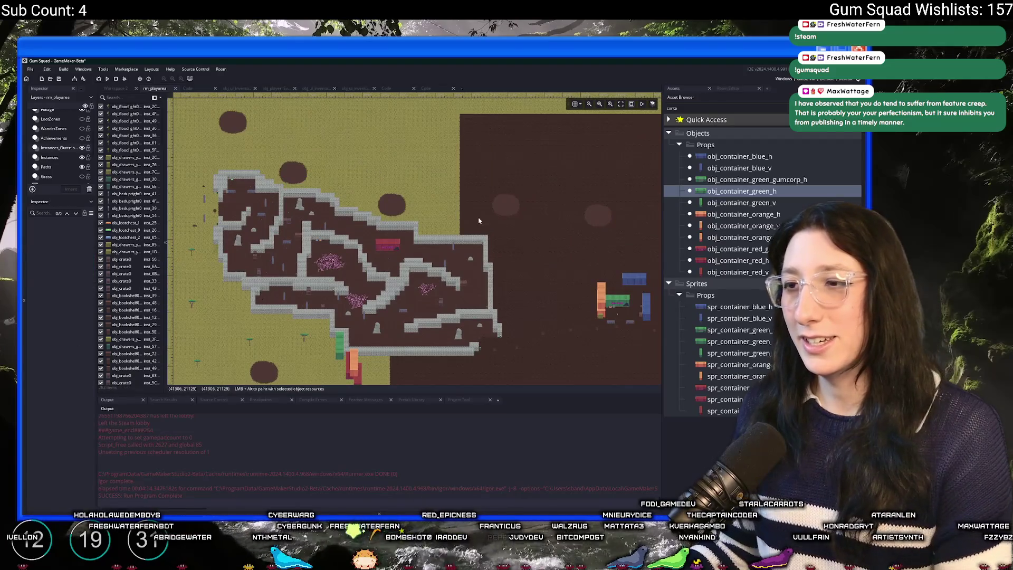
scroll(363, 208, up, 5)
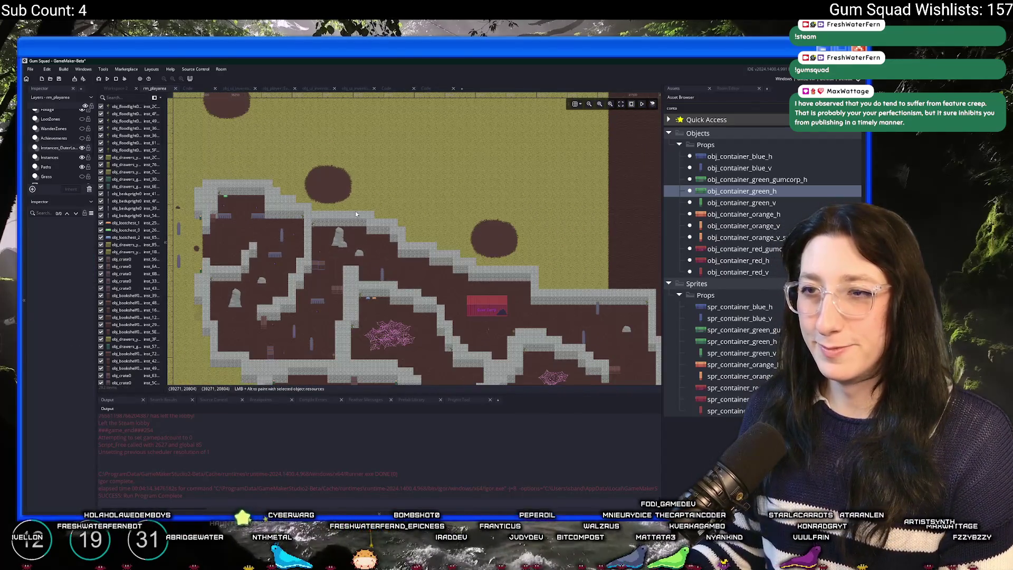
scroll(306, 207, down, 2)
alt+click(295, 205)
scroll(295, 204, down, 2)
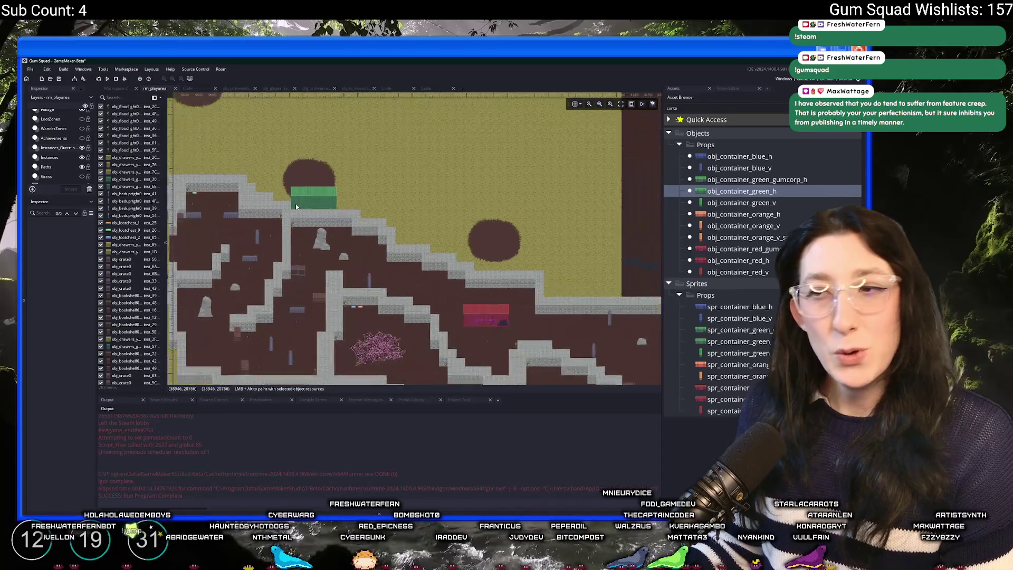
key(Delete)
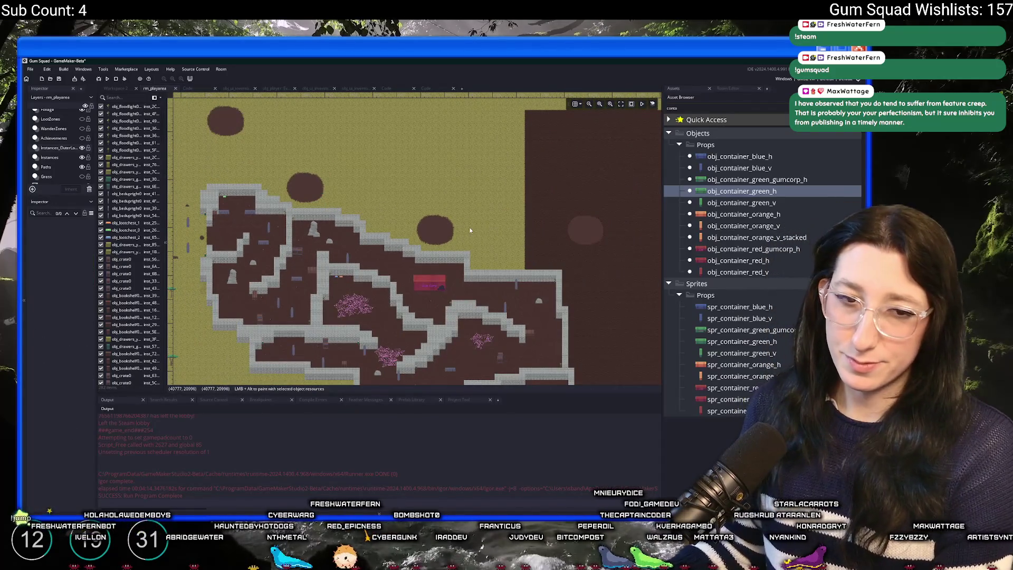
click(691, 209)
click(691, 203)
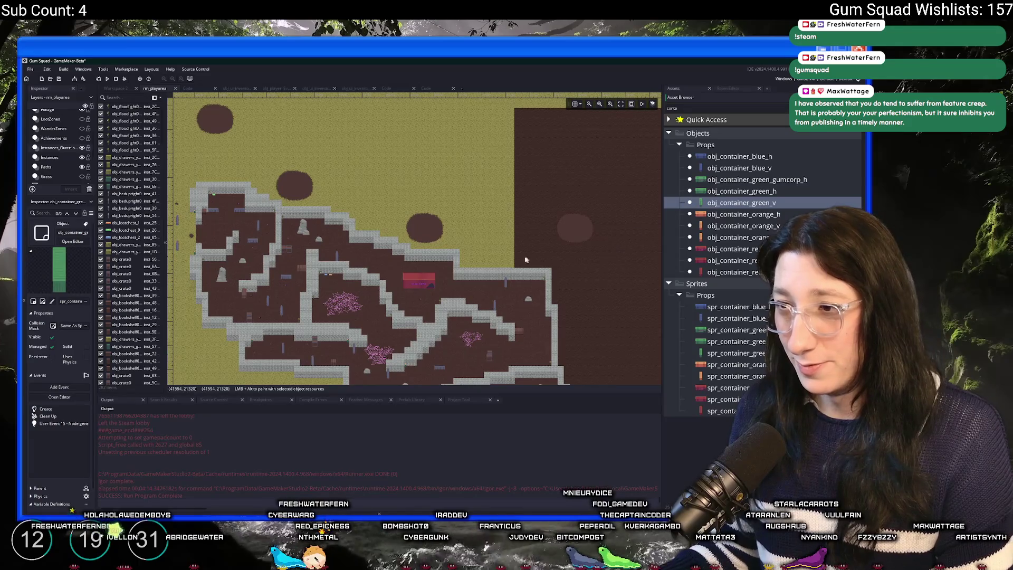
scroll(364, 248, down, 2)
scroll(334, 219, up, 5)
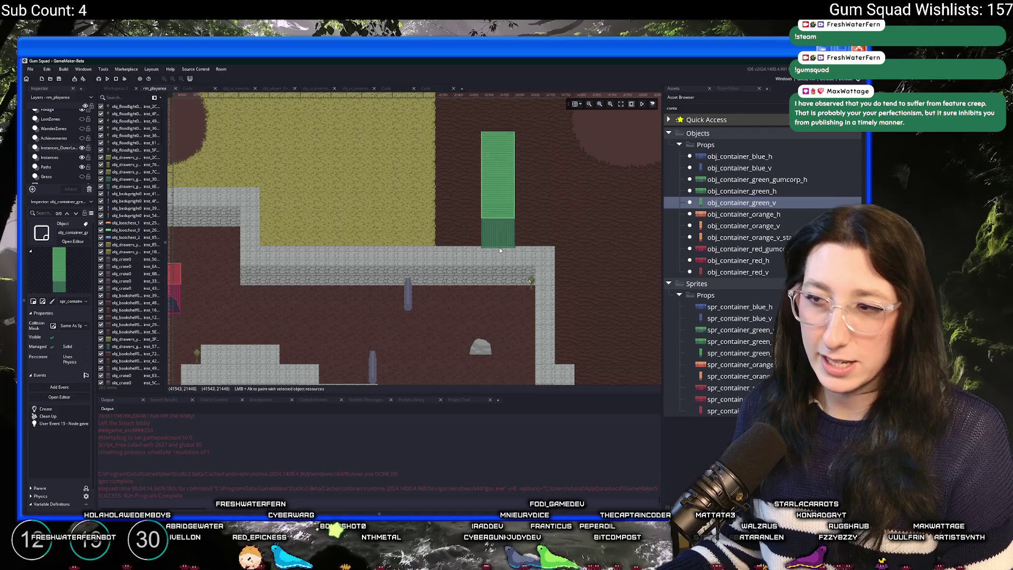
scroll(495, 245, down, 2)
scroll(448, 205, down, 5)
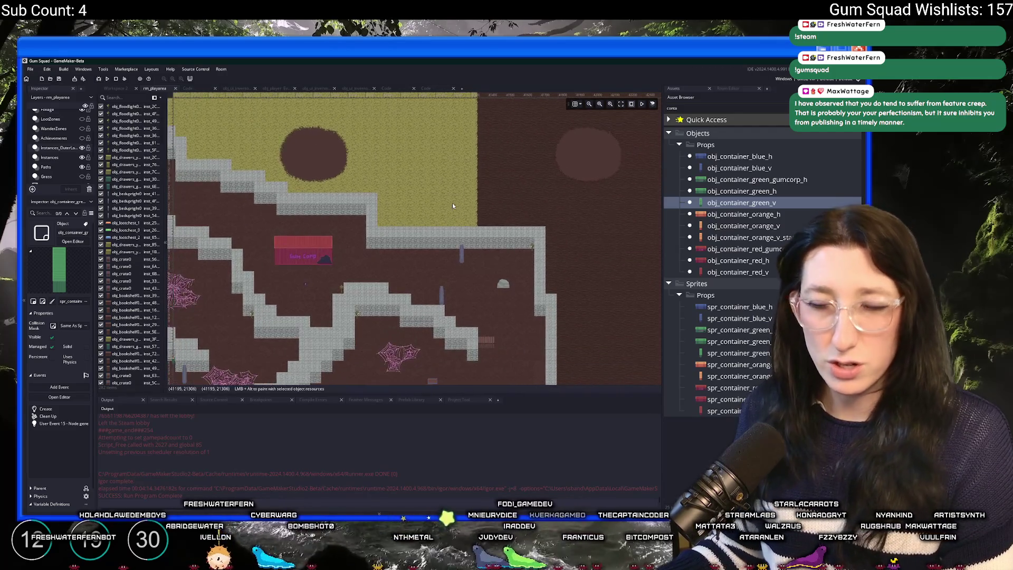
scroll(465, 166, down, 4)
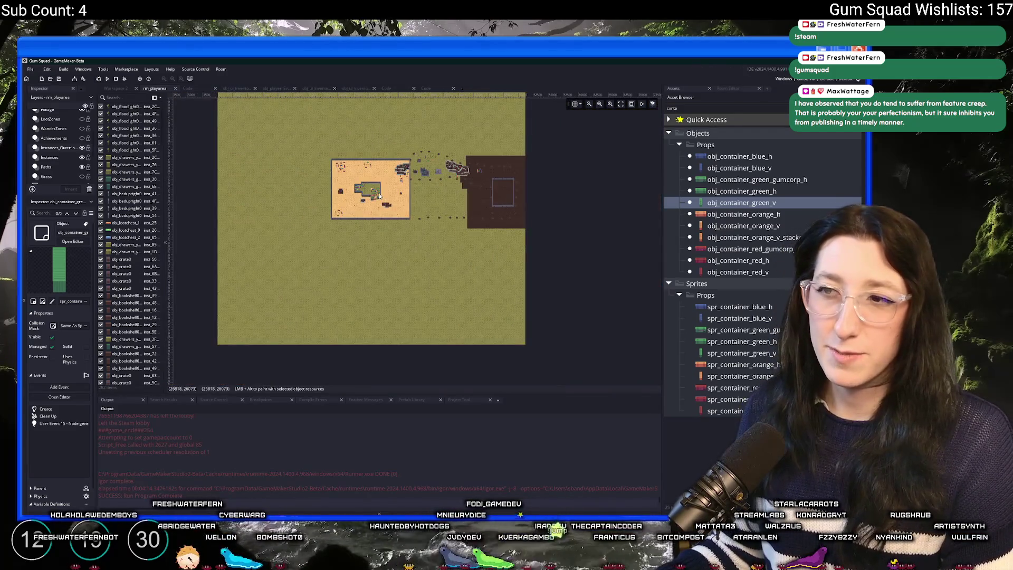
scroll(252, 328, up, 4)
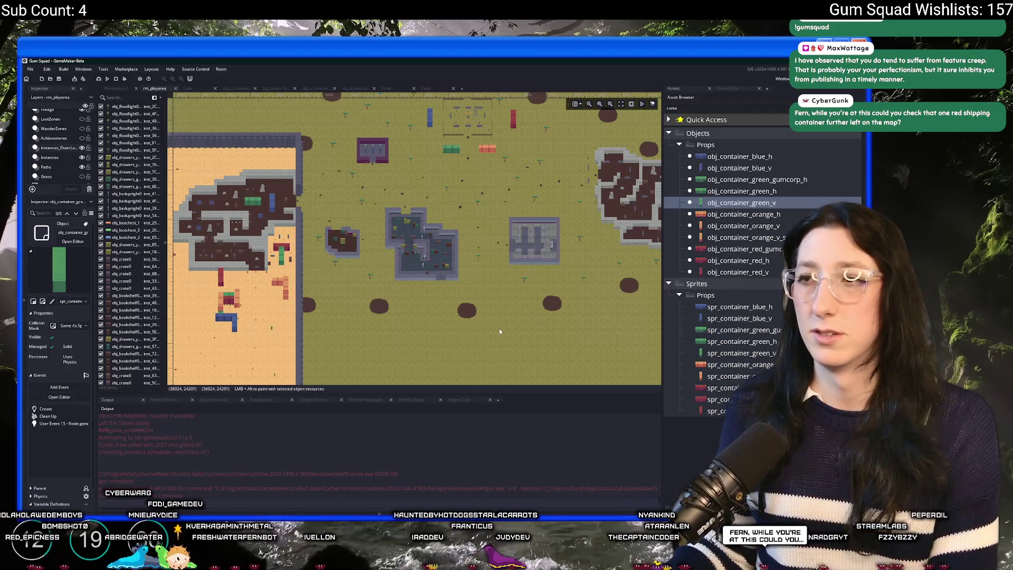
- Pan and zoom the room view from the Gum Corp area onto the township's red, orange and green containers
scroll(303, 199, up, 2)
scroll(369, 227, up, 4)
scroll(445, 239, down, 2)
scroll(453, 230, down, 5)
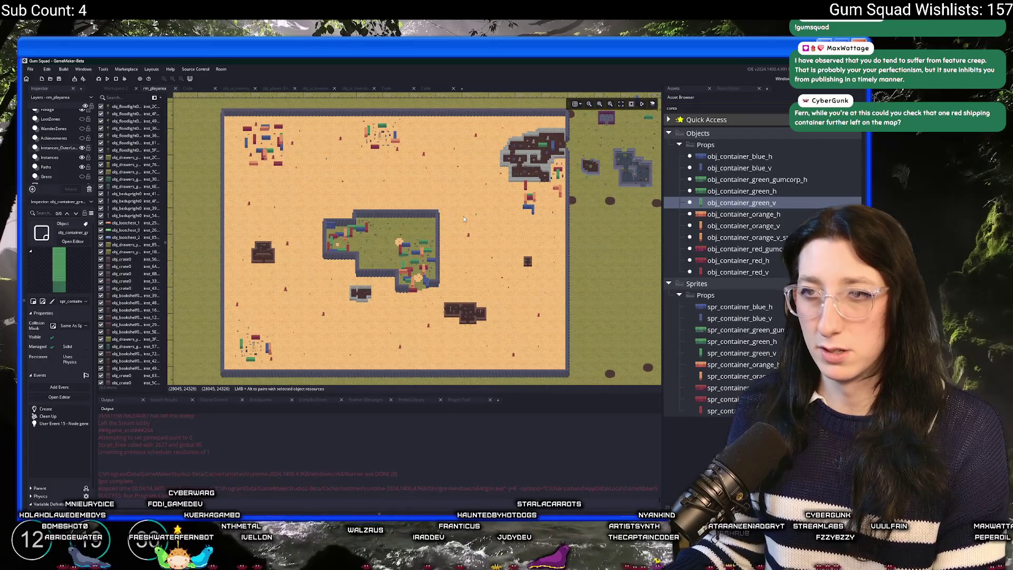
mouse_move(475, 207)
mouse_down()
mouse_move(442, 216)
mouse_move(407, 208)
mouse_up()
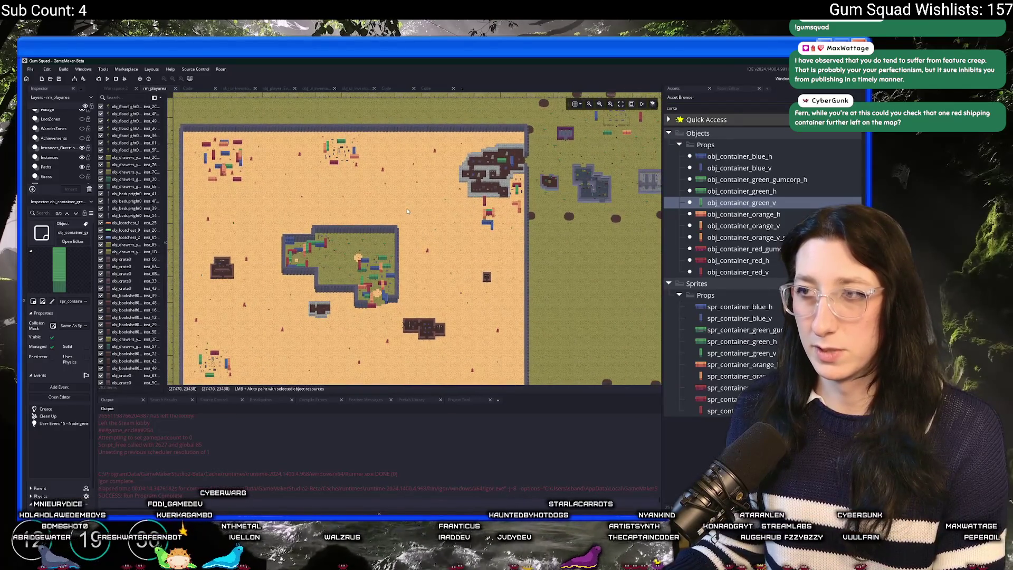
scroll(407, 208, up, 3)
drag(464, 222, 442, 221)
scroll(423, 260, up, 5)
mouse_move(423, 260)
mouse_down()
mouse_move(386, 260)
mouse_move(396, 220)
mouse_up()
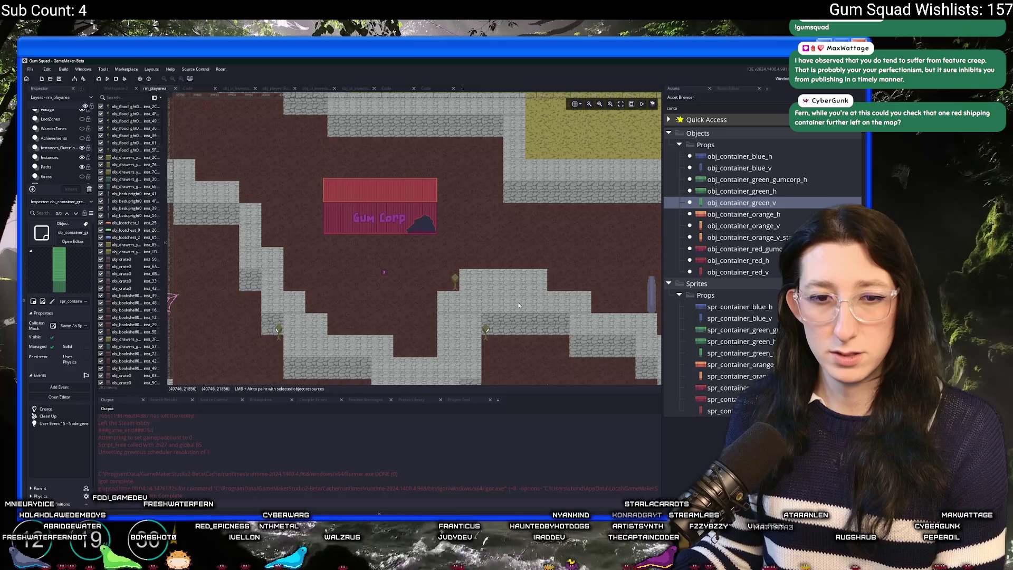
scroll(508, 295, down, 8)
drag(435, 336, 536, 250)
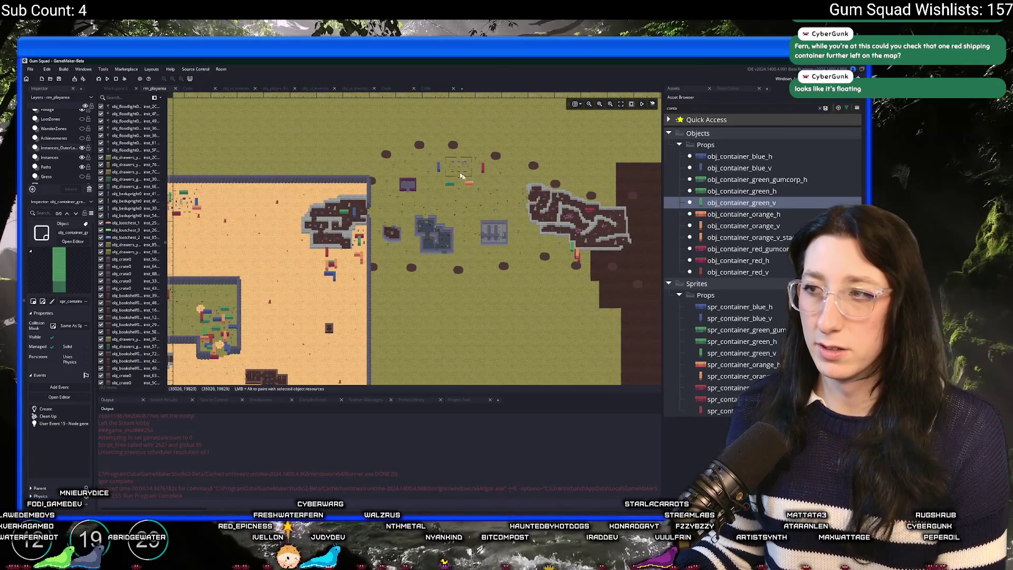
scroll(519, 249, up, 5)
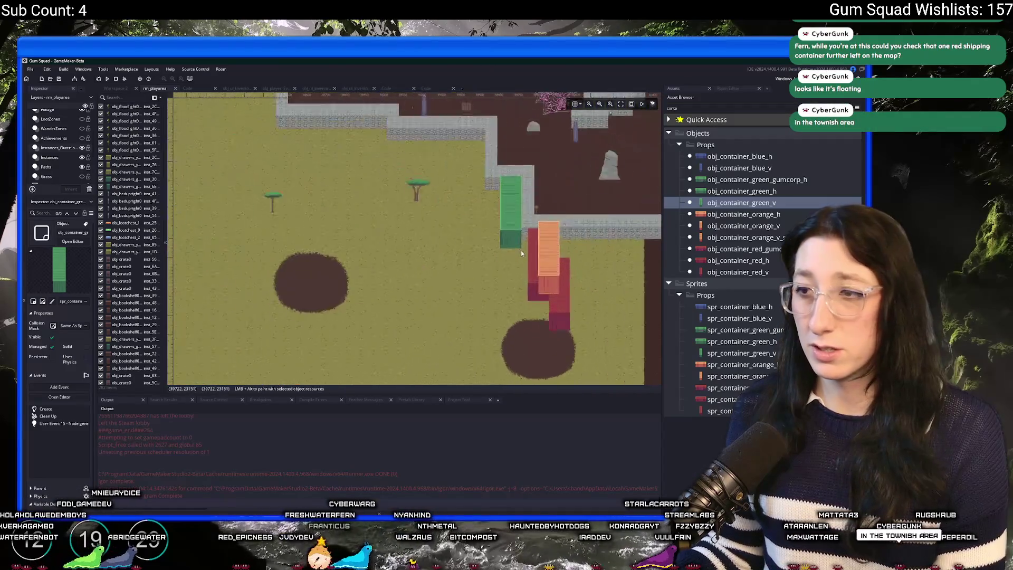
- Select the red and orange containers, then bring the sandy township area into view
drag(512, 343, 430, 182)
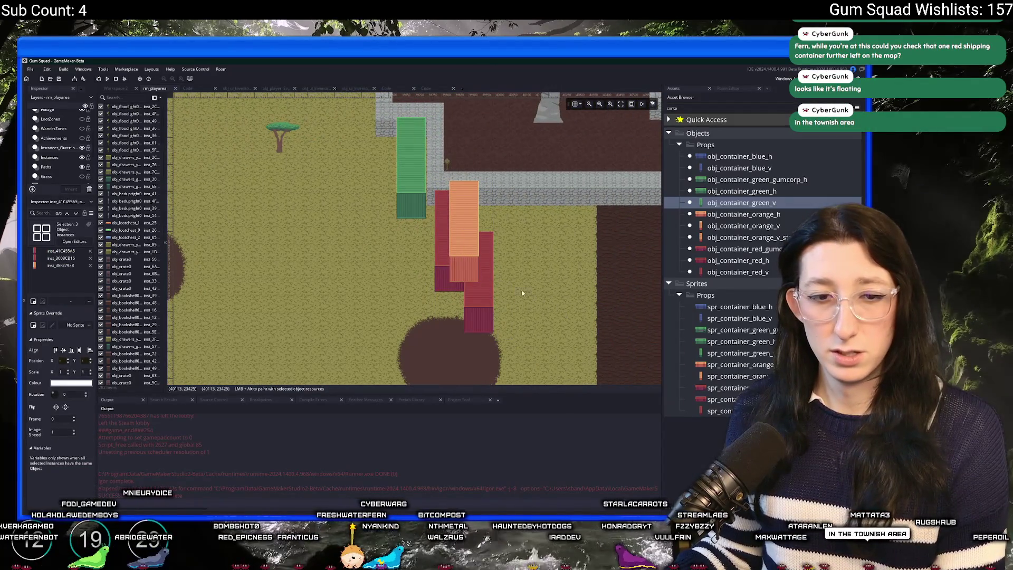
scroll(525, 294, down, 5)
scroll(426, 141, up, 3)
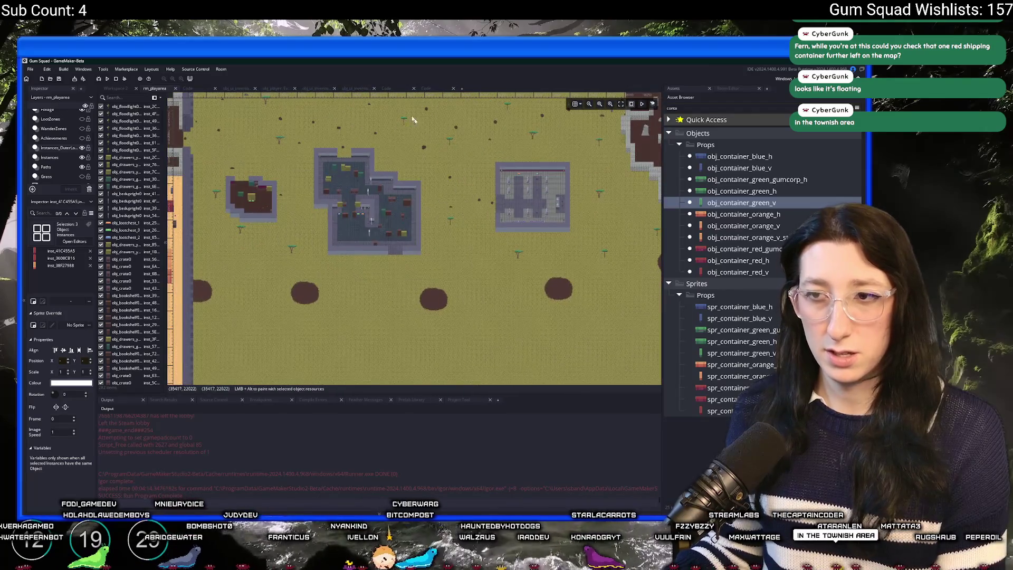
scroll(426, 141, down, 2)
scroll(346, 229, up, 2)
mouse_move(487, 217)
mouse_down()
mouse_move(401, 272)
mouse_move(439, 258)
mouse_up()
scroll(439, 257, down, 3)
scroll(427, 286, up, 3)
scroll(427, 286, down, 3)
scroll(527, 296, up, 3)
mouse_move(528, 295)
mouse_down()
mouse_move(537, 214)
mouse_move(387, 209)
mouse_up()
scroll(386, 209, up, 3)
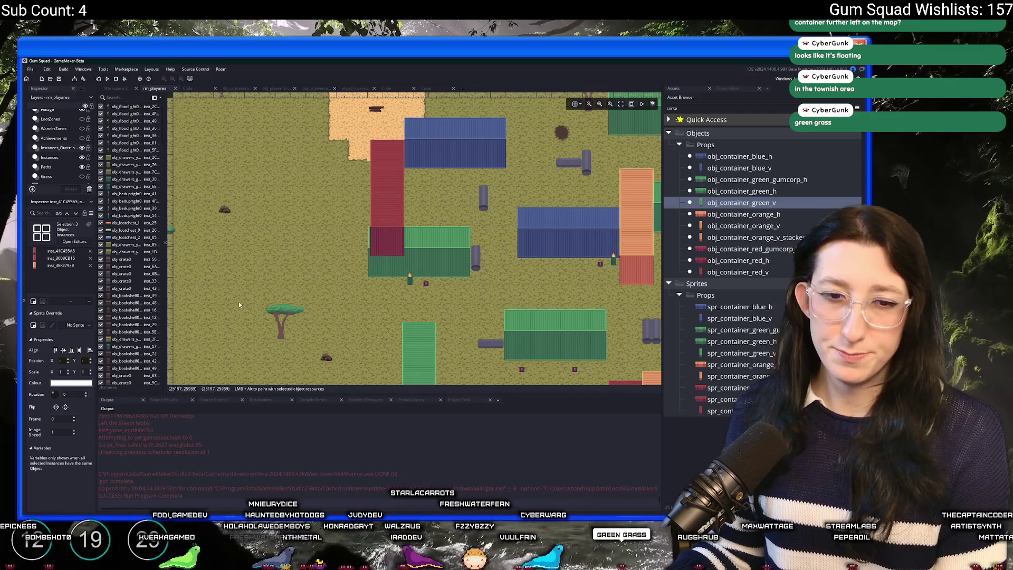
- On the Instances layer, move the green container up-left beneath the red container
click(61, 161)
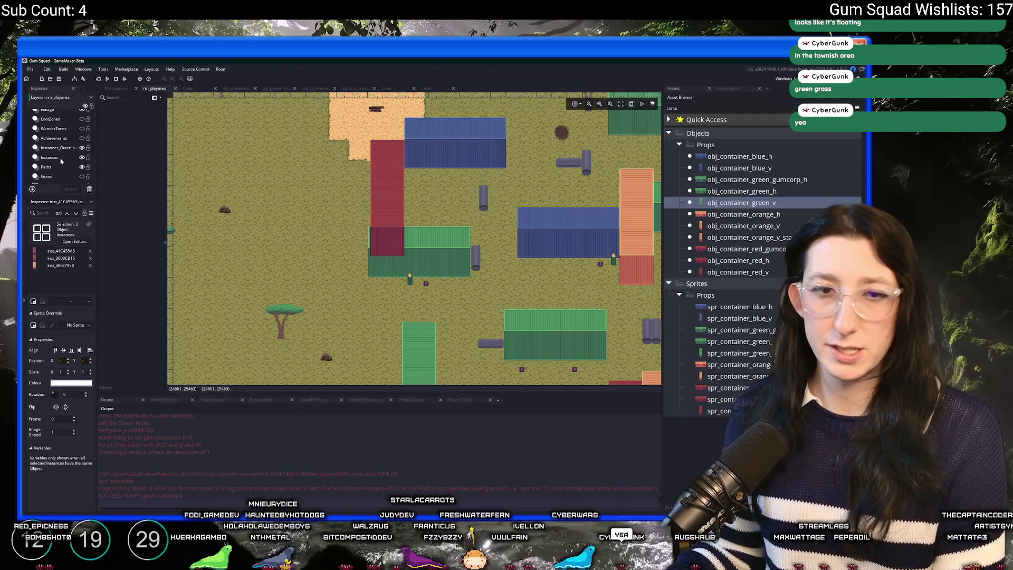
click(62, 157)
scroll(506, 257, up, 2)
click(506, 257)
key(Delete)
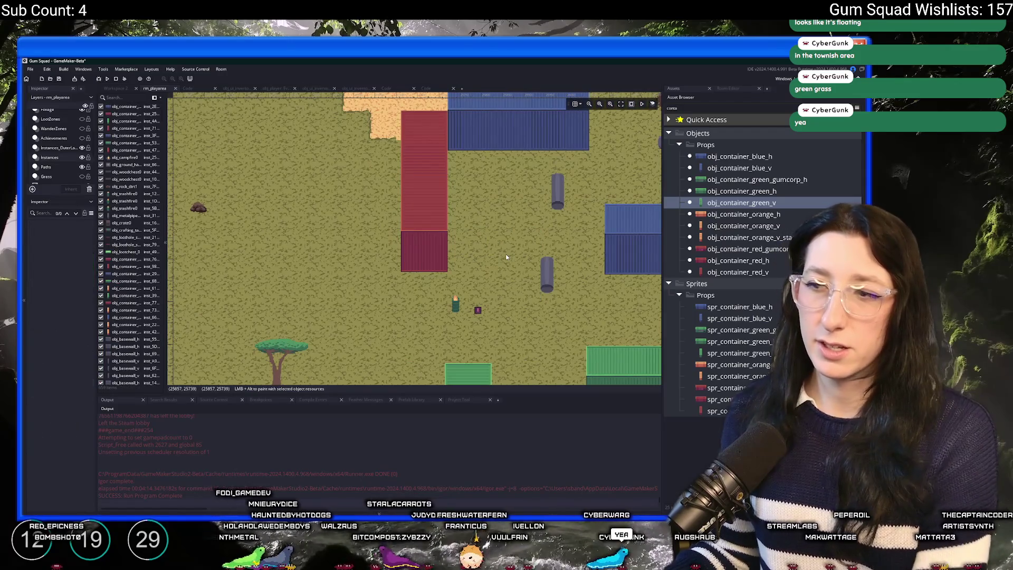
key(ctrl+z)
drag(466, 322, 460, 313)
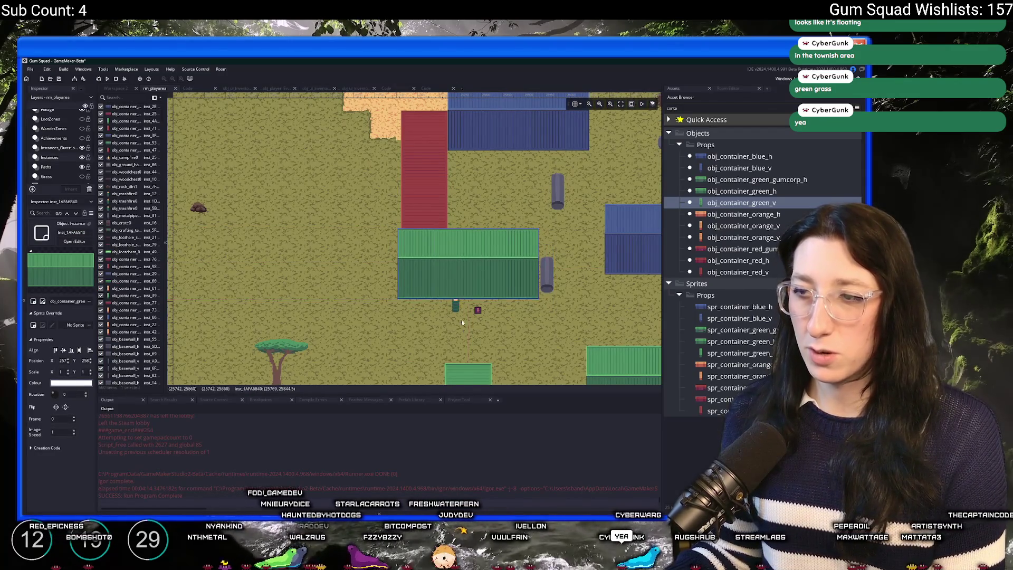
click(461, 313)
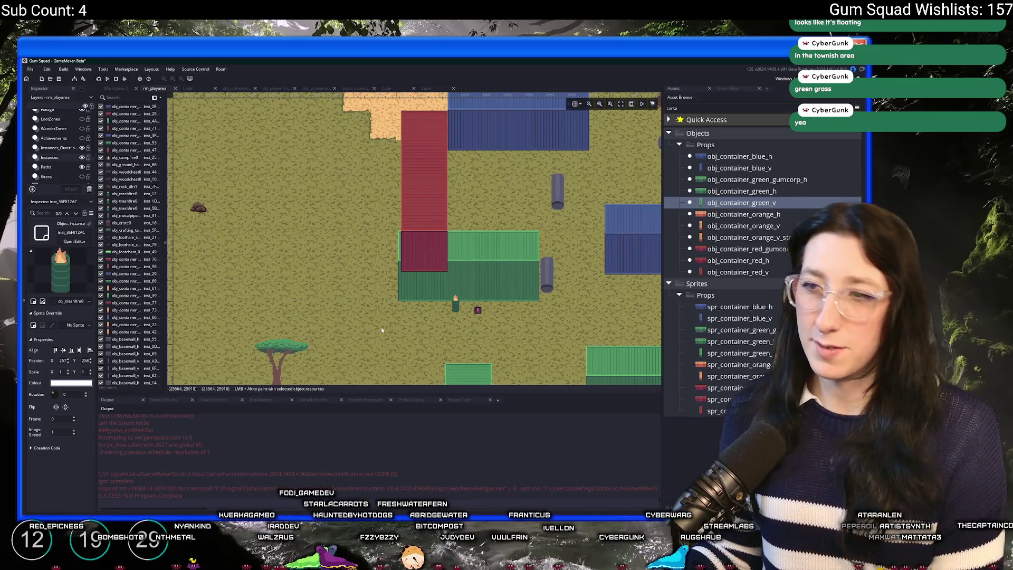
scroll(379, 317, down, 5)
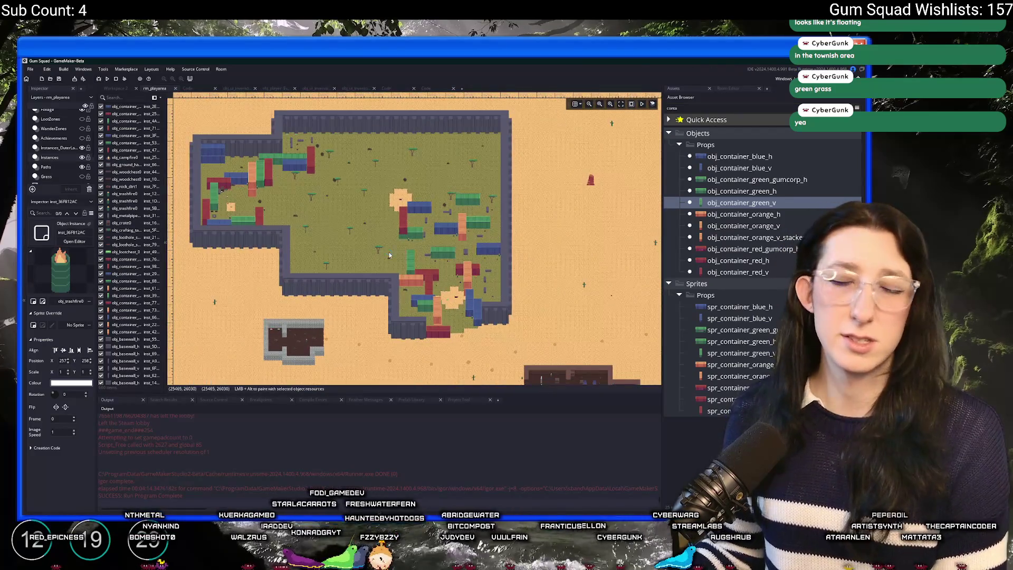
- Select a red container out on the sand below the compound and pan around it
drag(389, 255, 344, 187)
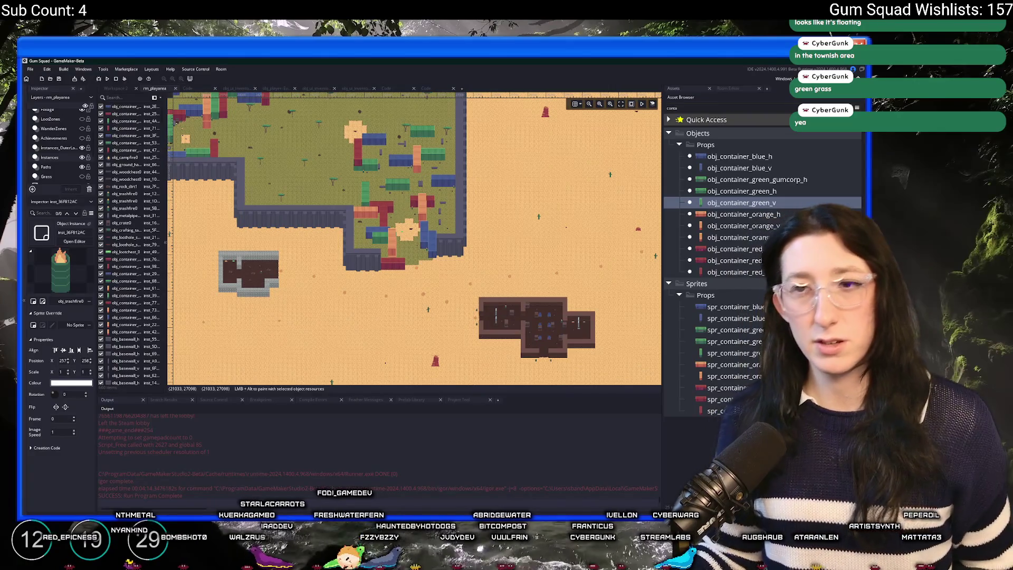
click(107, 261)
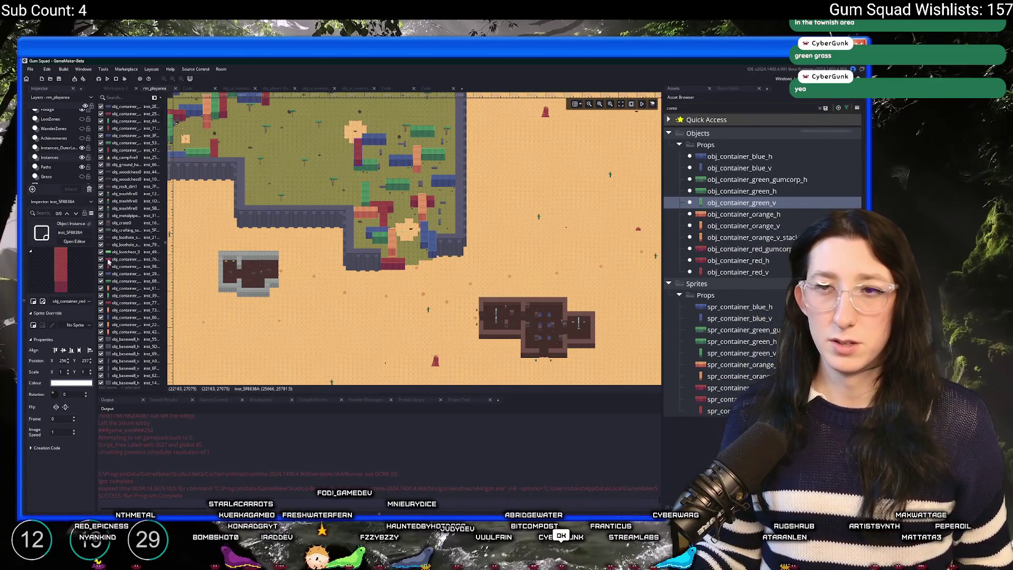
drag(239, 246, 271, 191)
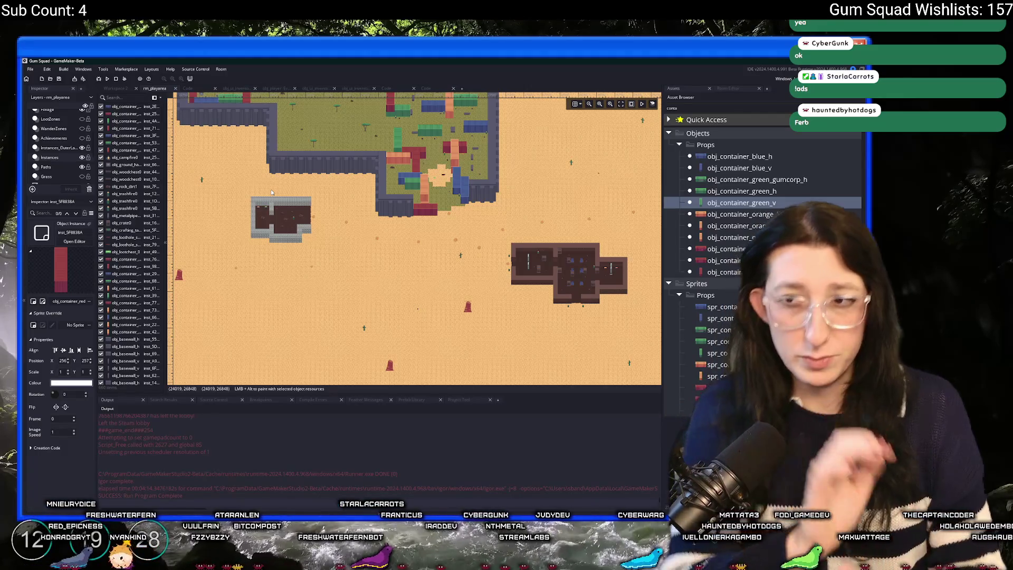
drag(271, 189, 326, 235)
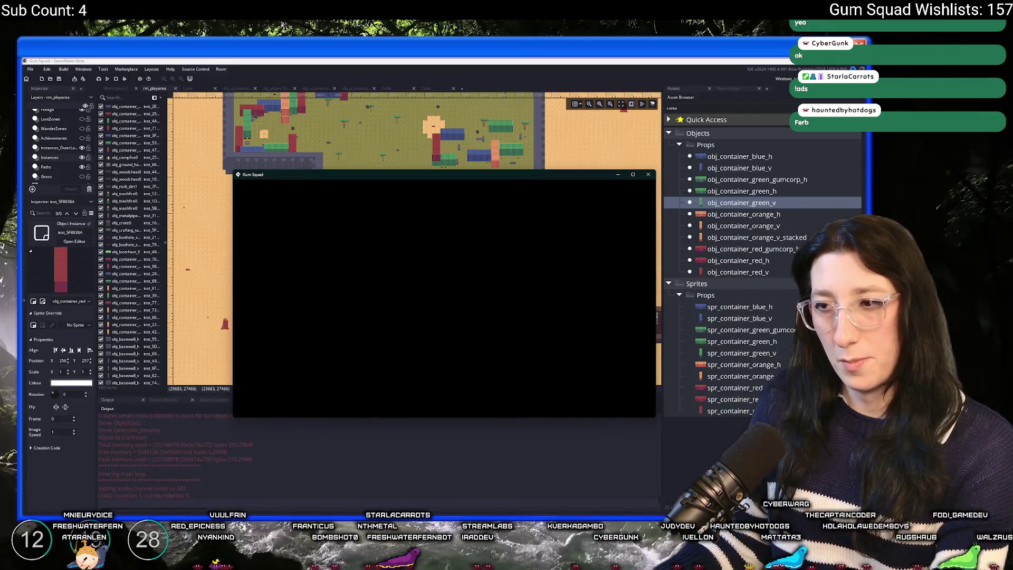
- Start a new world in fullscreen and open the character's inventory
click(416, 275)
key(Return)
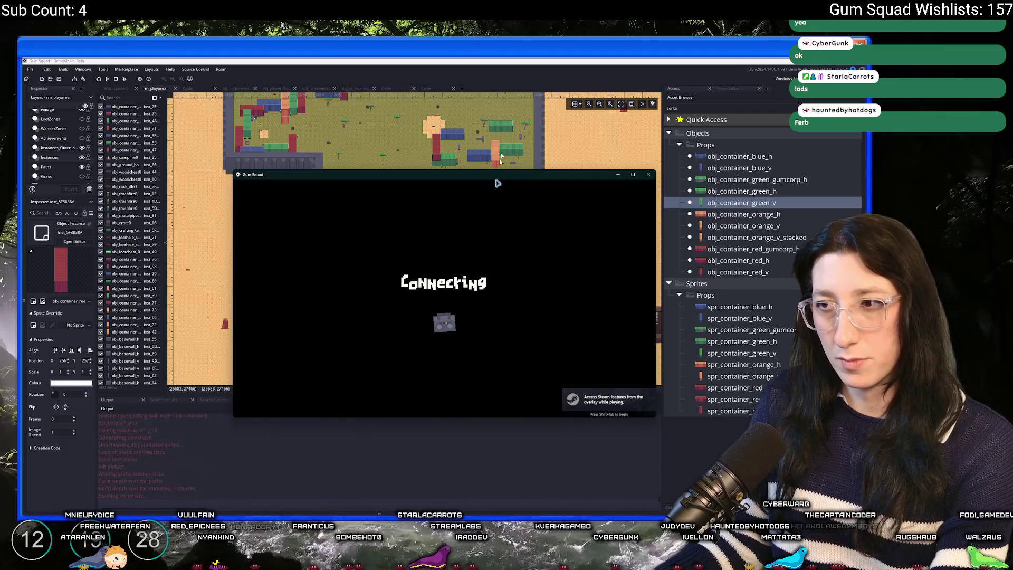
key(Tab)
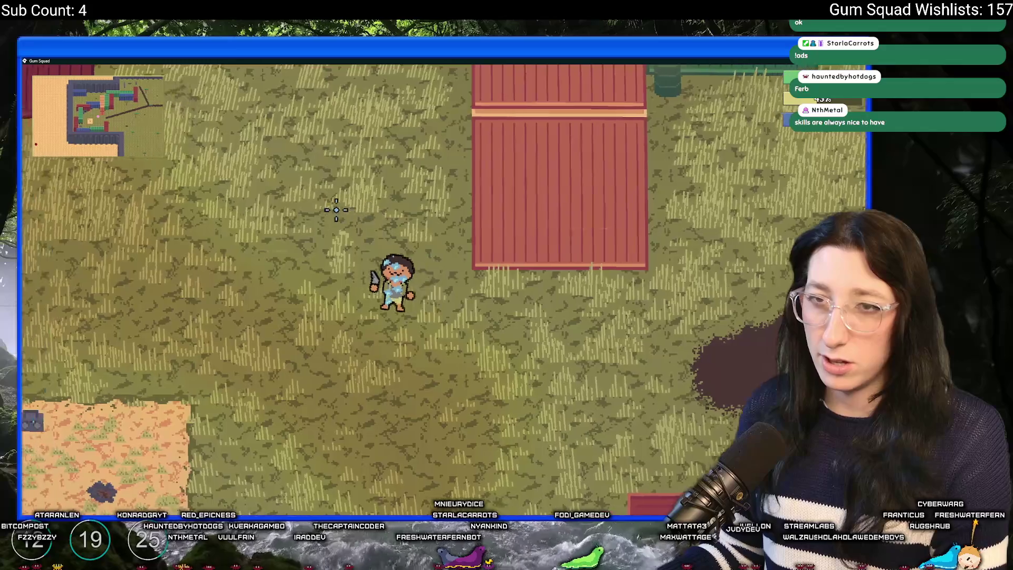
- Close the inventory and walk the character right and up into the container camp
key(a)
key(d)
key(w)
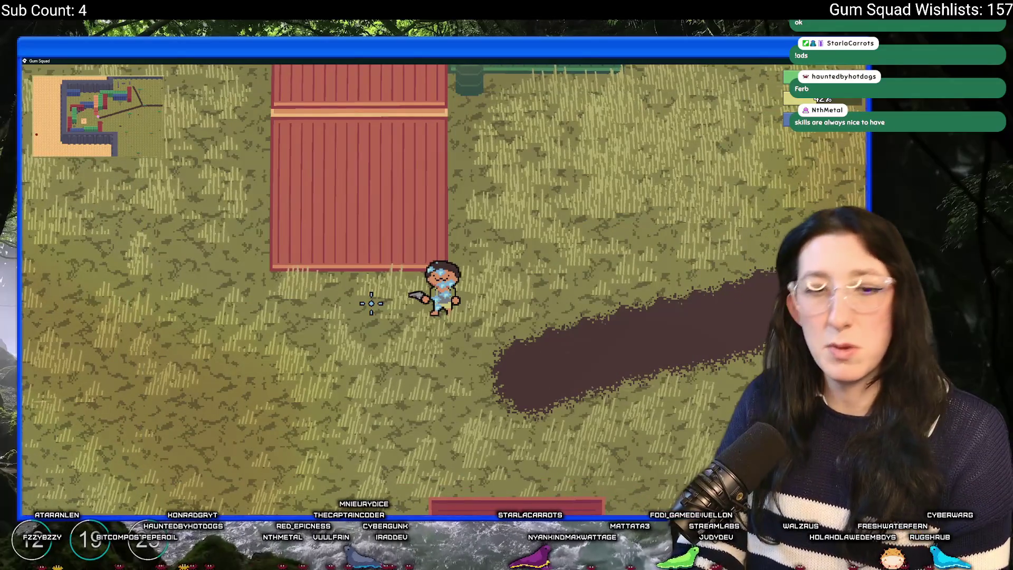
key(d)
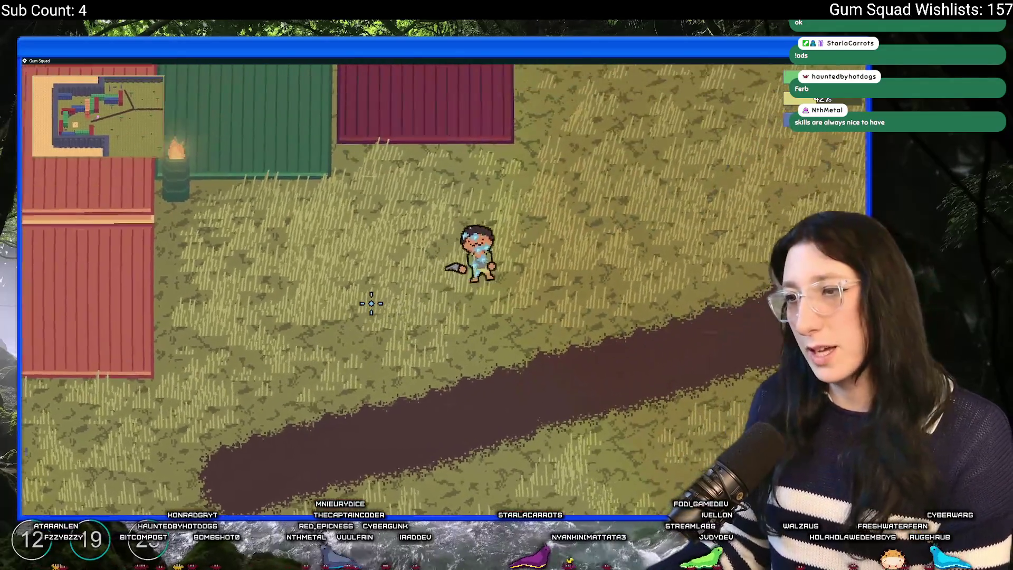
key(d)
key(w)
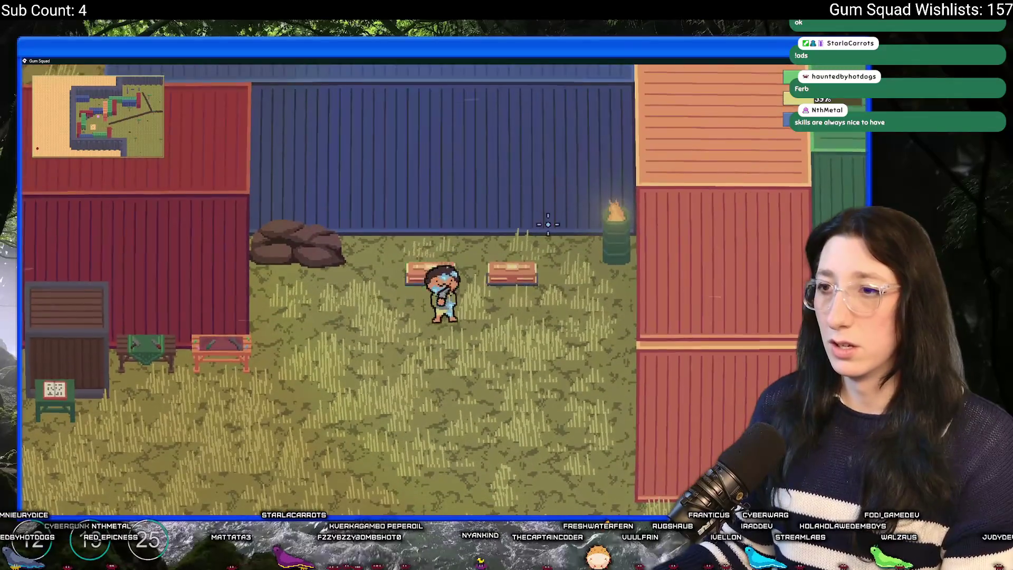
- Walk the character lower-right and left around the containers, then quit the game
key(d)
key(s)
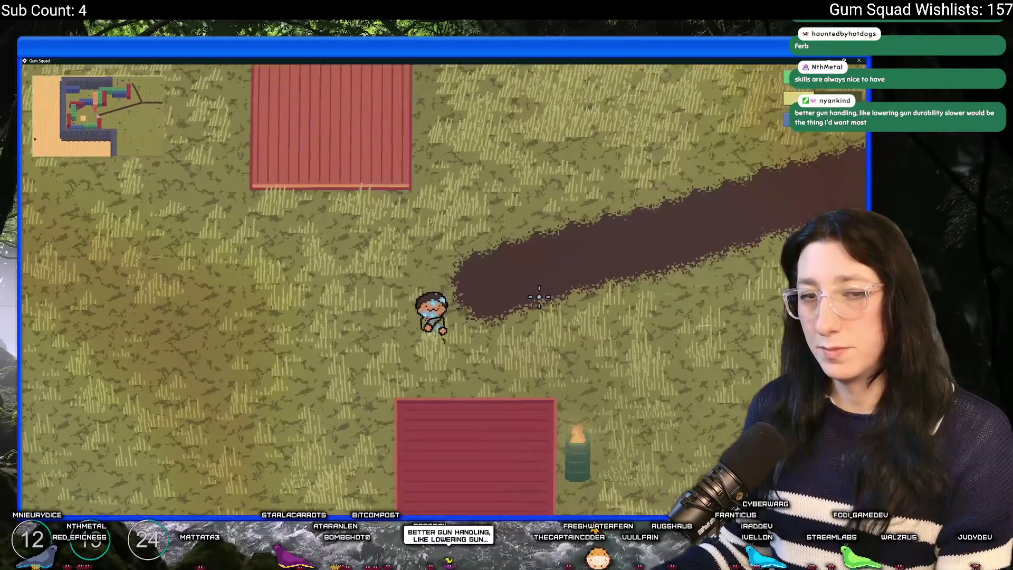
key(a)
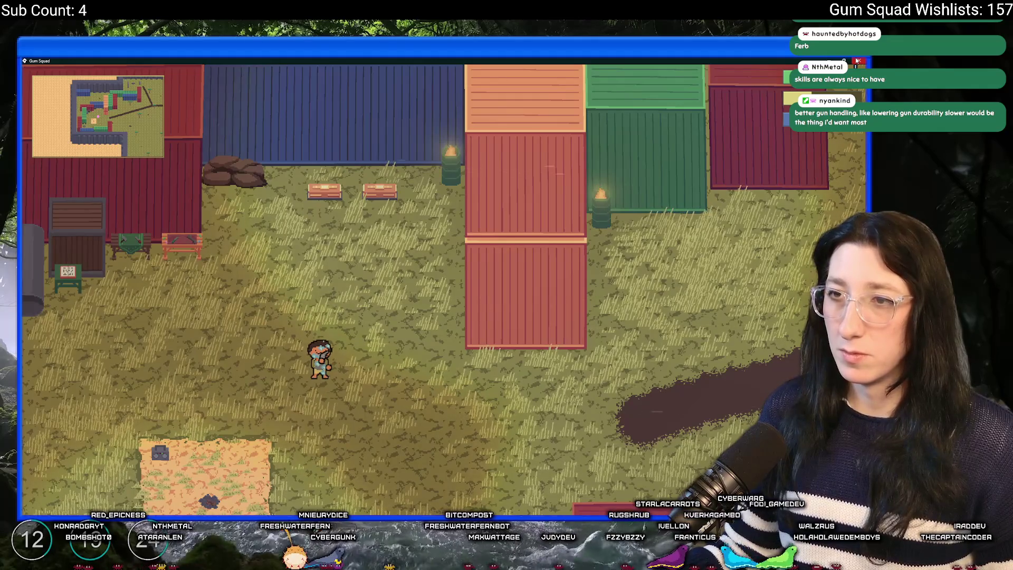
click(858, 61)
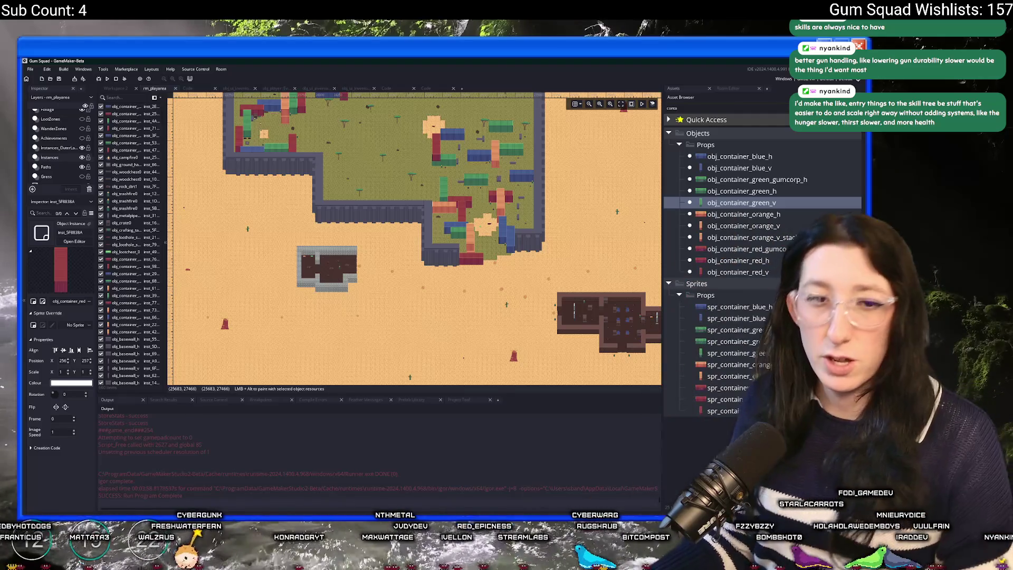
- Search the assets for 'todo' and open the ToDo notes
drag(481, 268, 428, 283)
key(ctrl+t)
text(todo)
click(422, 199)
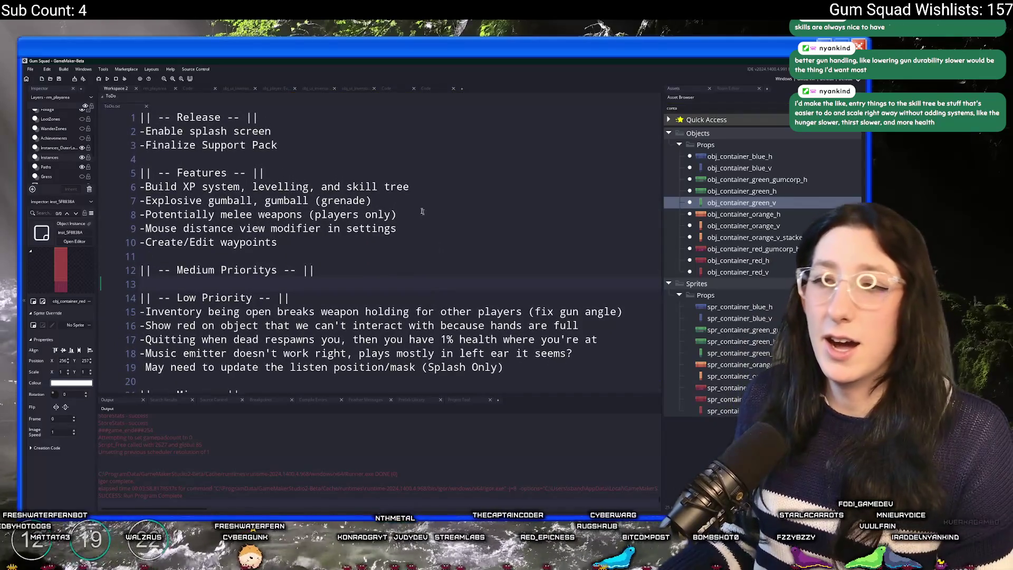
click(449, 186)
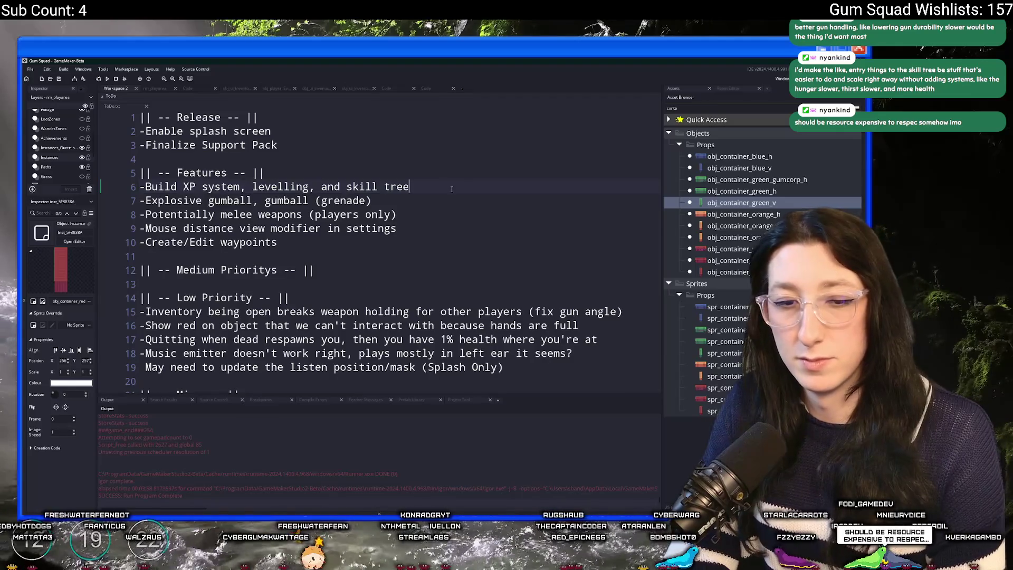
- Open the obj_player object and its Create event code
key(ctrl+t)
text(bj_pl)
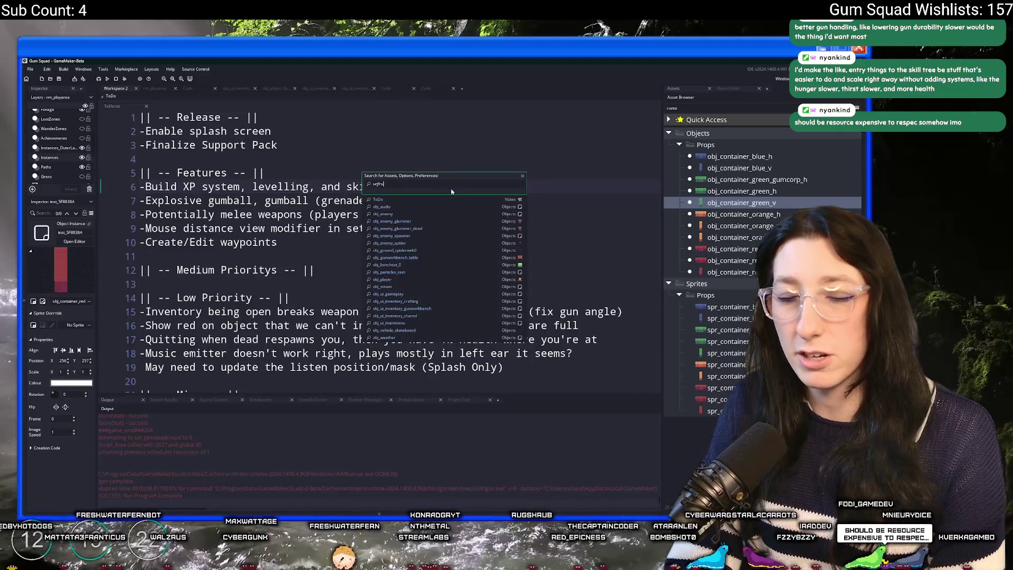
text(ayer)
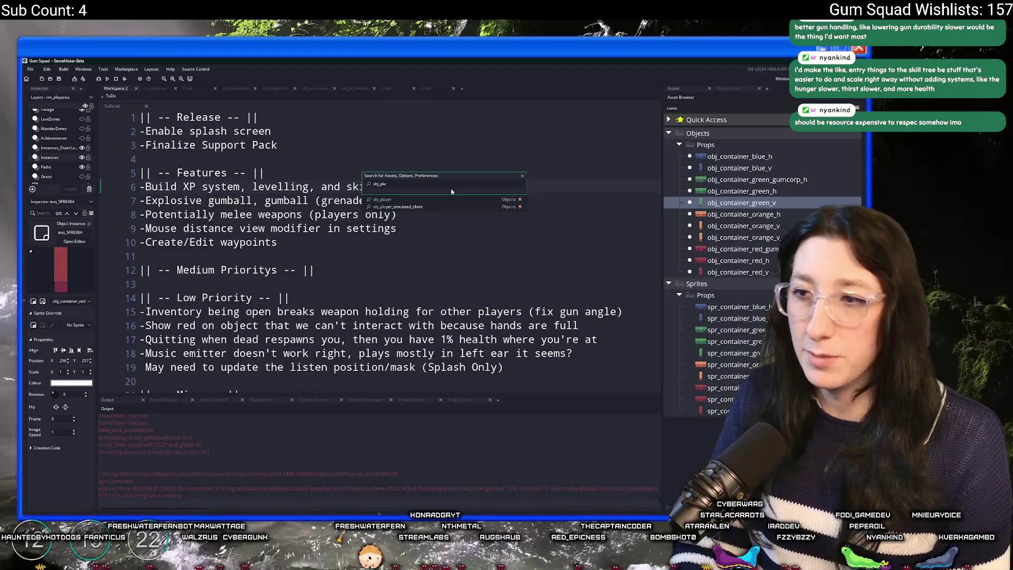
key(Return)
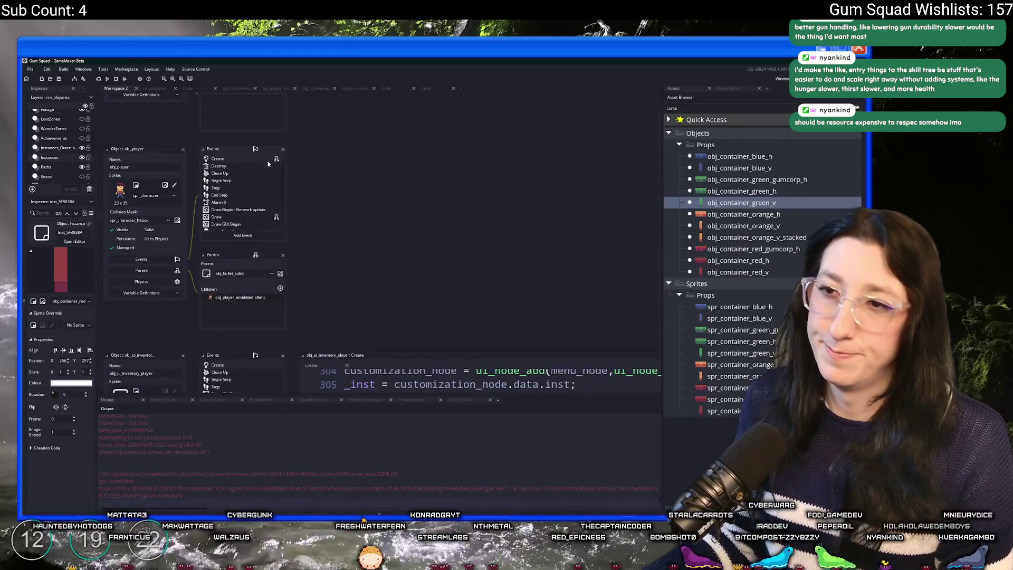
double_click(217, 159)
scroll(316, 238, up, 15)
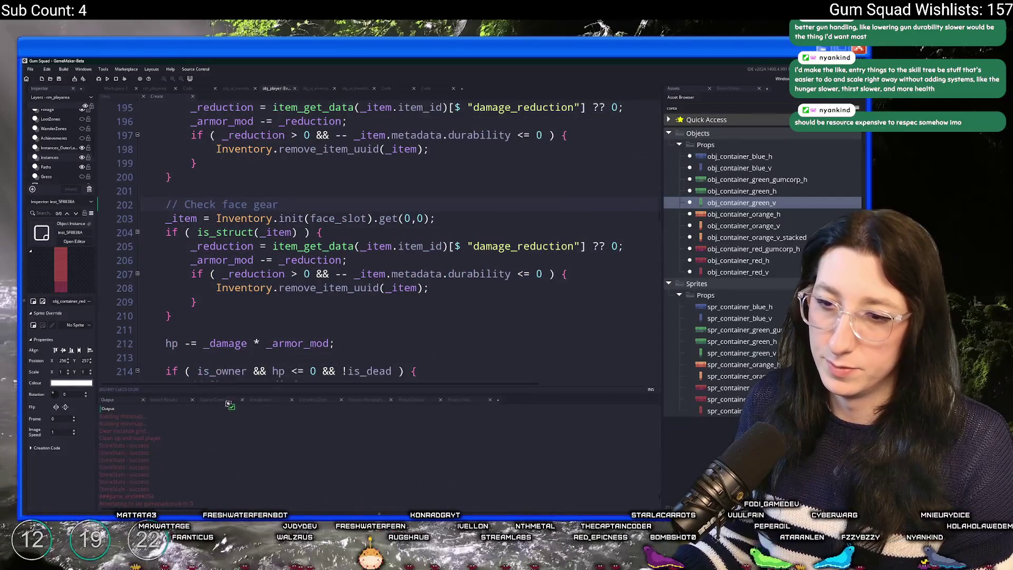
scroll(323, 214, up, 20)
- Maximise the code editor and review the hp variables and spawn point setup
key(F12)
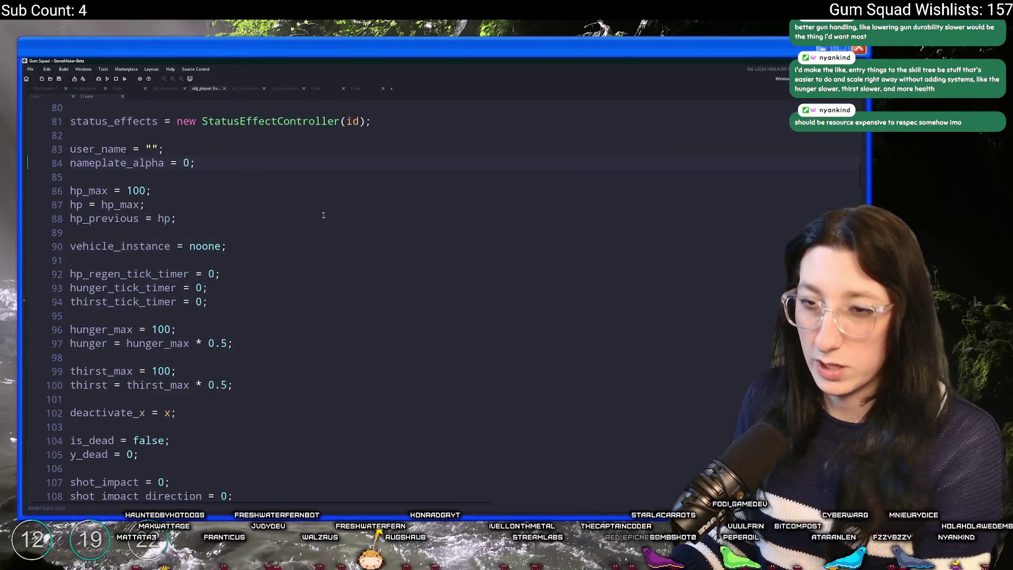
click(324, 214)
scroll(323, 215, up, 20)
click(251, 396)
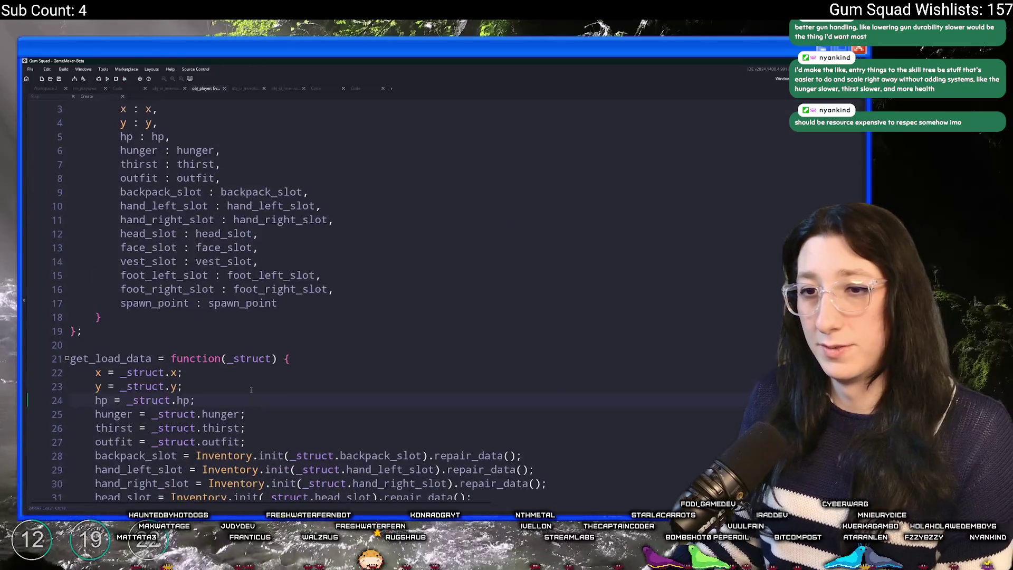
scroll(251, 390, down, 13)
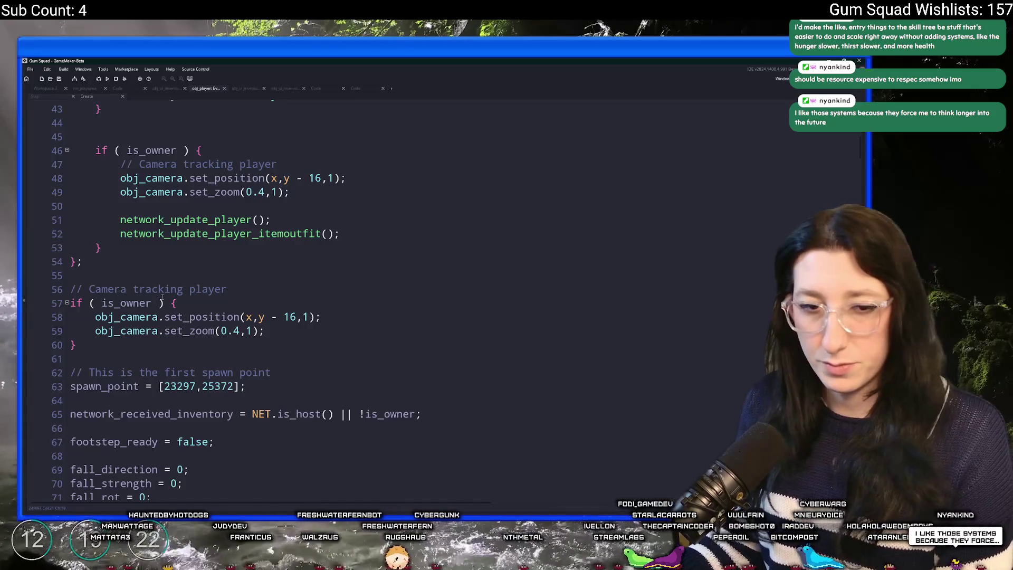
scroll(163, 297, down, 1)
scroll(248, 311, up, 3)
scroll(247, 311, down, 3)
click(273, 332)
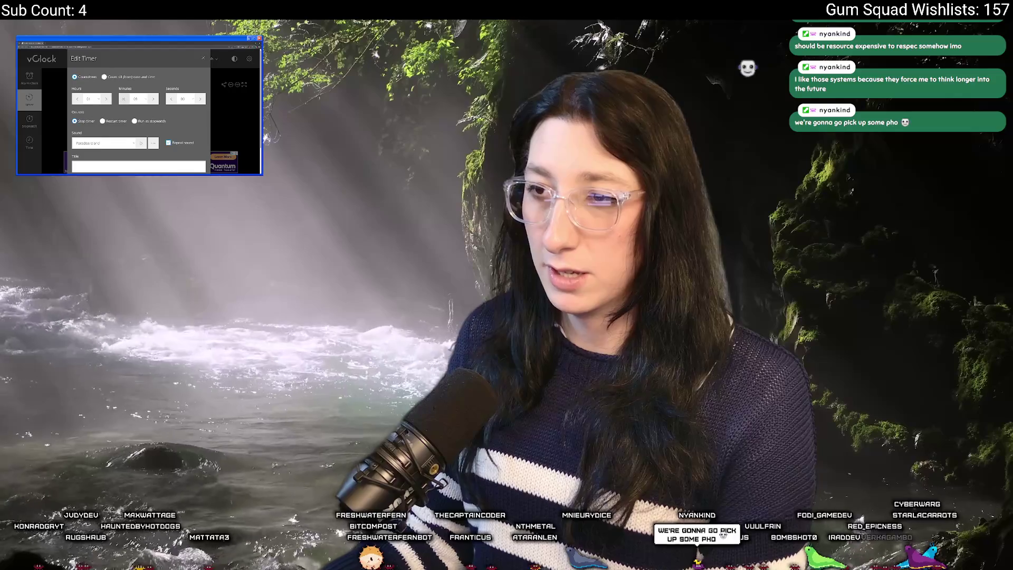
- Start the vClock countdown at 00 hours and 5 minutes
scroll(103, 98, down, 1)
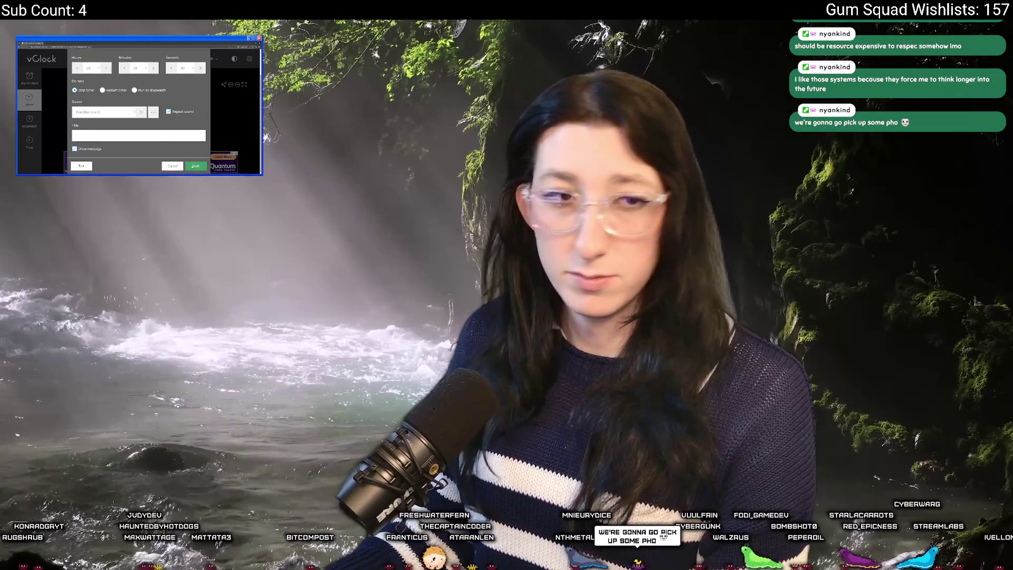
key(Return)
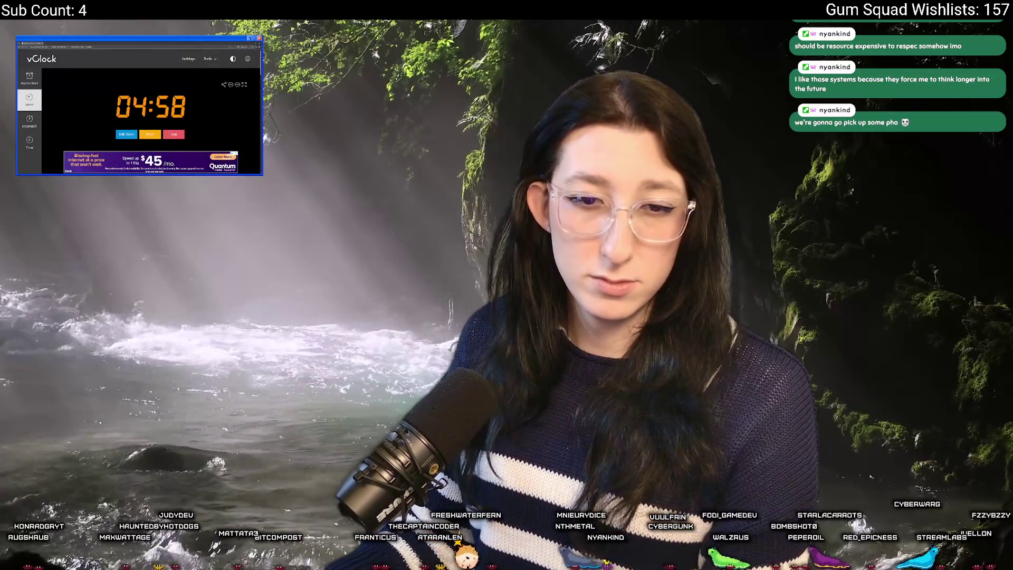